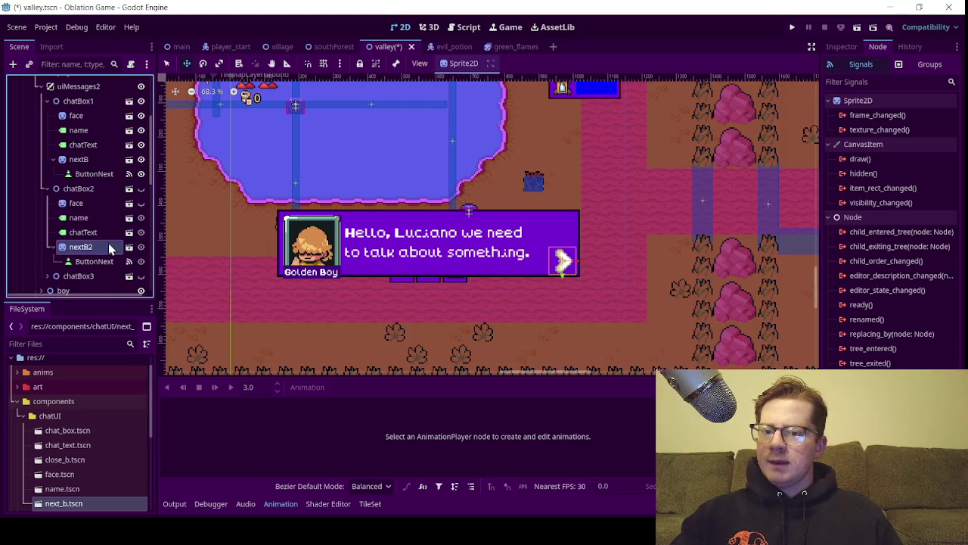
# Rename the nextB2 node to nextB and expand chatBox3 in the Scene tree
pyautogui.doubleClick(109, 247)
pyautogui.press('Return')
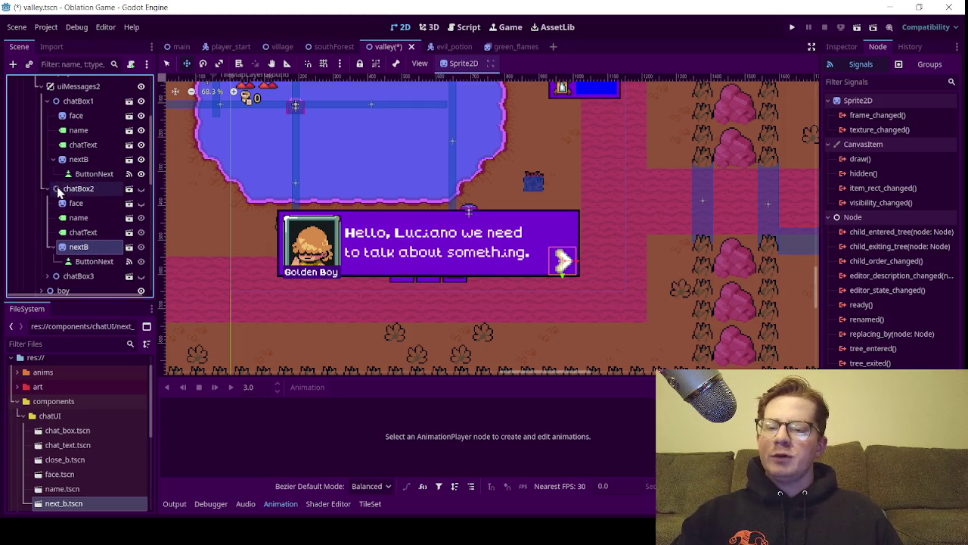
pyautogui.click(46, 101)
pyautogui.click(47, 115)
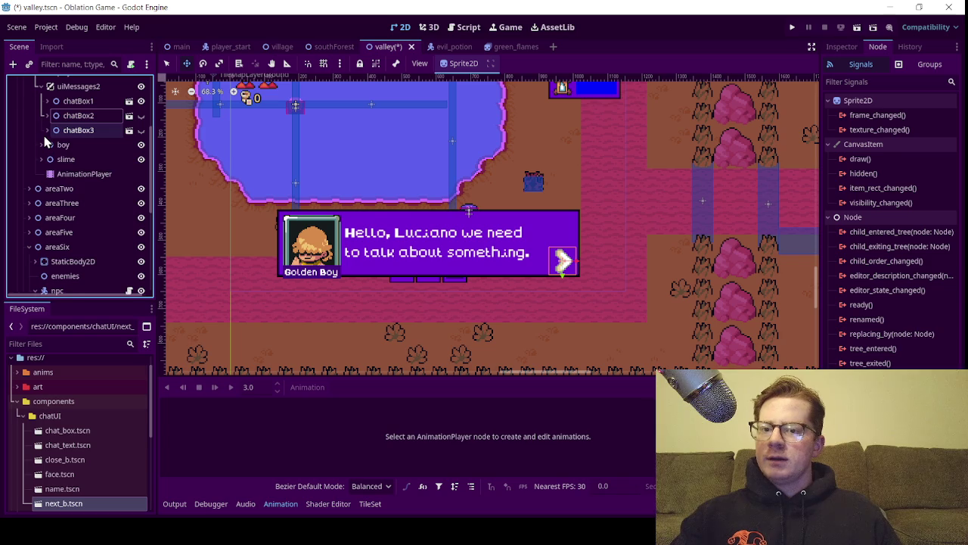
pyautogui.click(47, 130)
# Hide Golden Boy's chatBox2, show Dr. Slime's chatBox3, and select closeB's ButtonClose
pyautogui.click(84, 188)
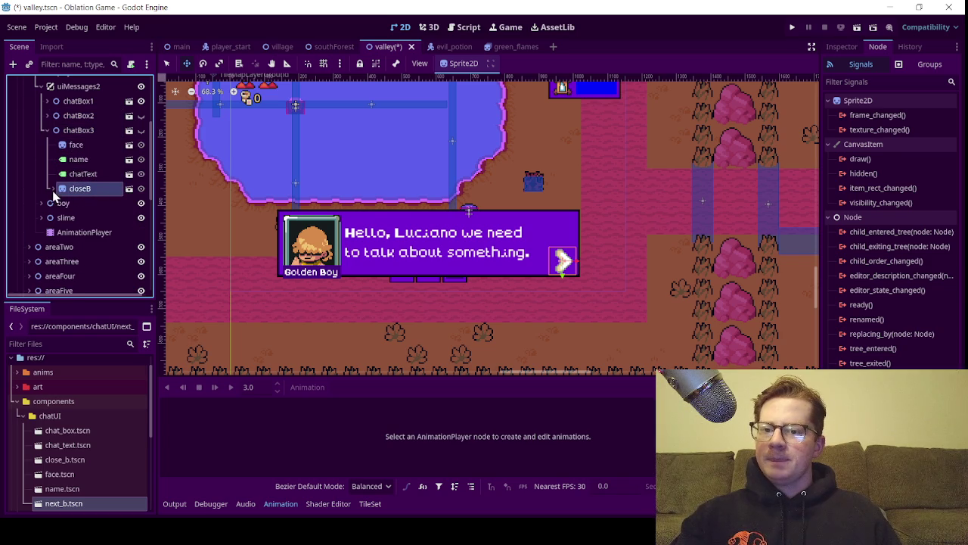
pyautogui.click(53, 189)
pyautogui.click(140, 100)
pyautogui.click(141, 130)
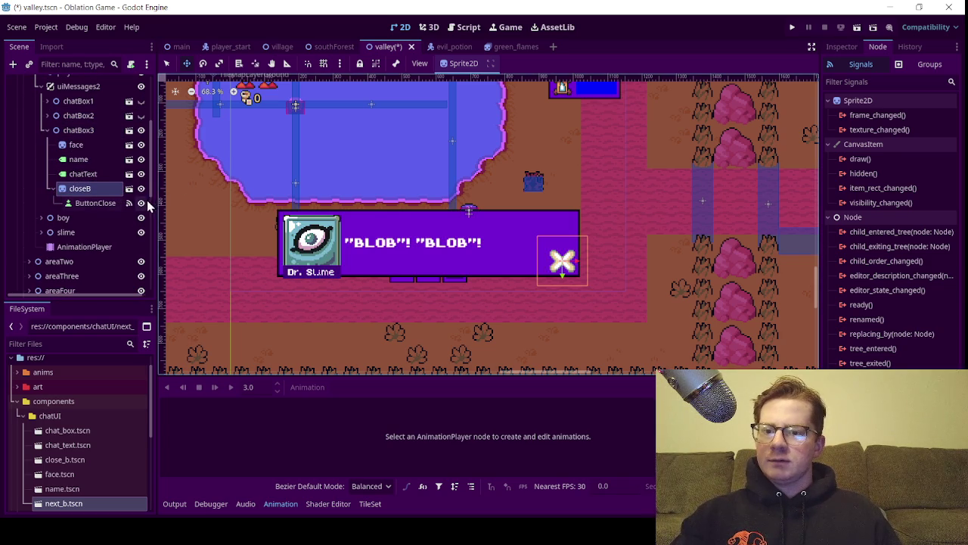
pyautogui.click(102, 203)
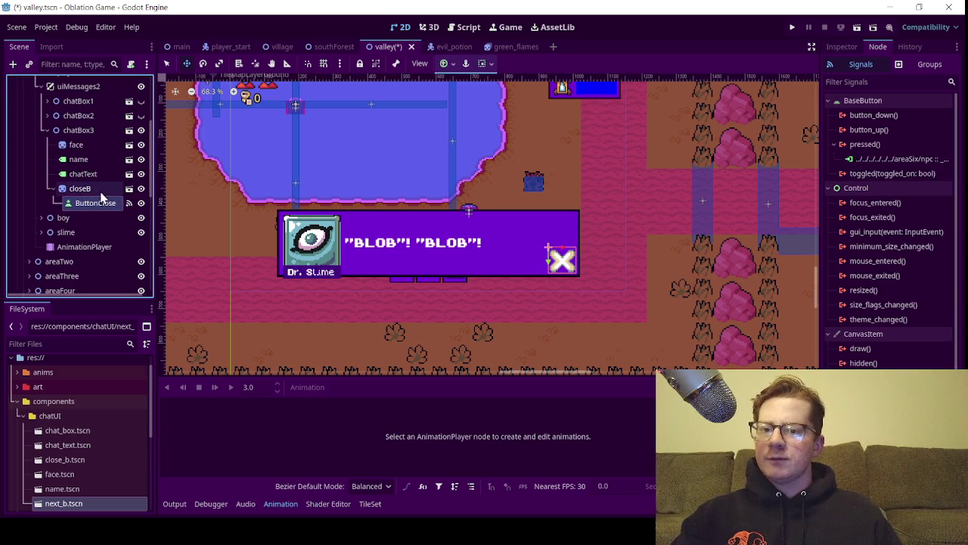
# Disconnect ButtonClose's existing pressed() signal connection
pyautogui.rightClick(863, 148)
pyautogui.rightClick(855, 160)
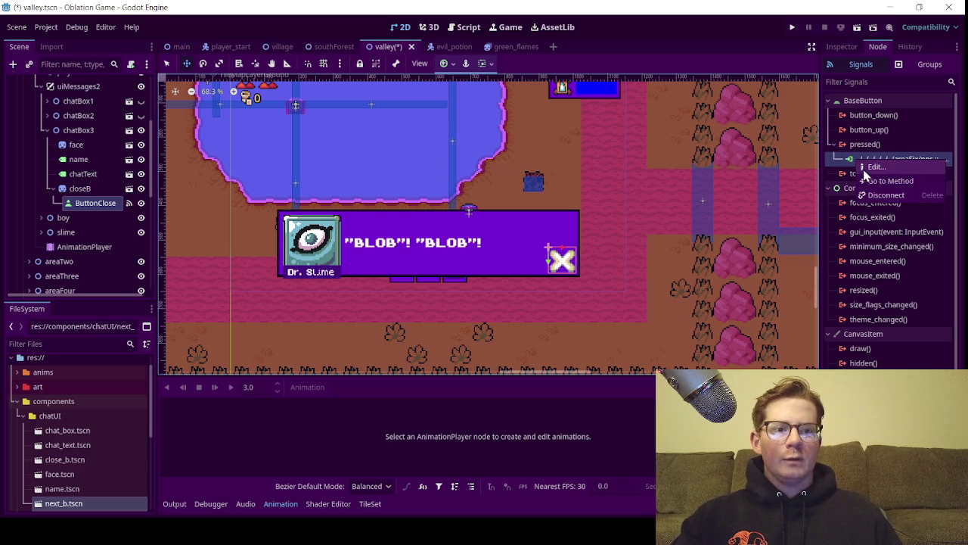
pyautogui.click(880, 203)
# Connect pressed() to slimeCutScene, creating the _on_button_close_pressed function
pyautogui.doubleClick(864, 143)
pyautogui.click(559, 208)
pyautogui.scroll(3, 503, 280)
pyautogui.scroll(-5, 493, 276)
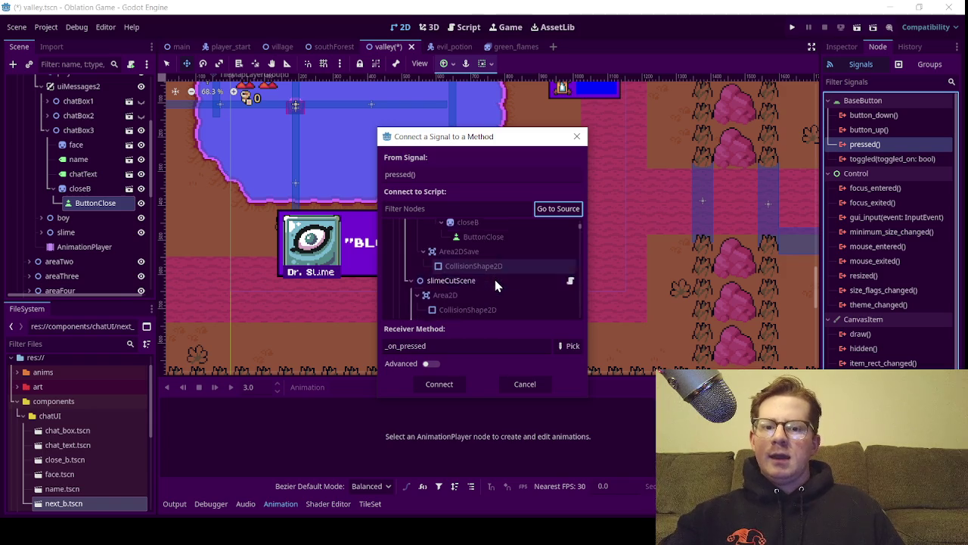
pyautogui.click(478, 271)
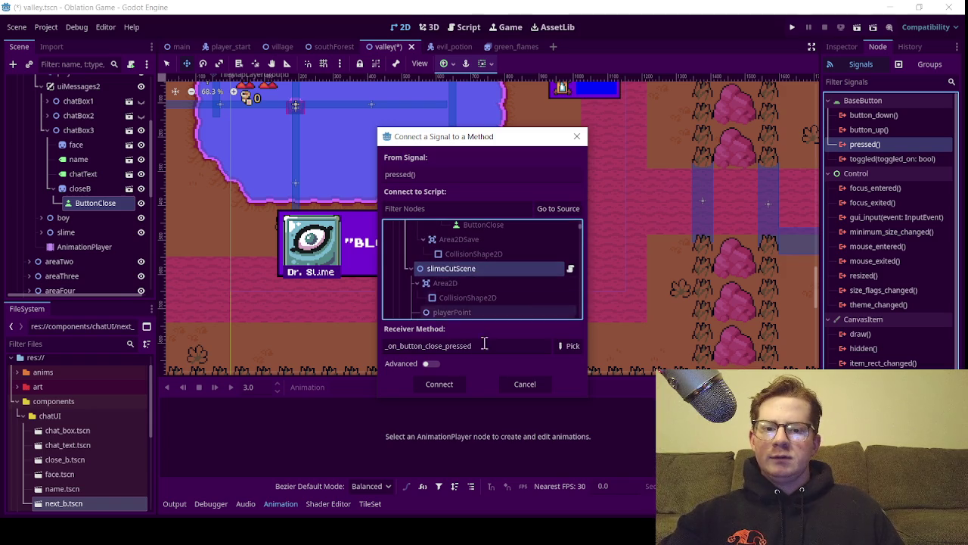
pyautogui.click(446, 388)
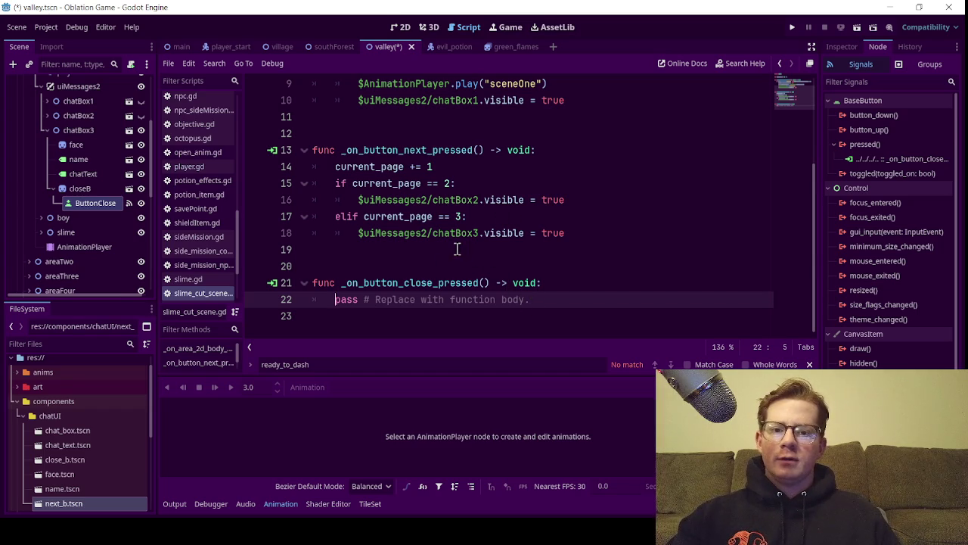
# Copy the chatBox1 and chatBox3 visibility lines into the current_page == 2 branch
pyautogui.moveTo(531, 299); pyautogui.dragTo(335, 300)
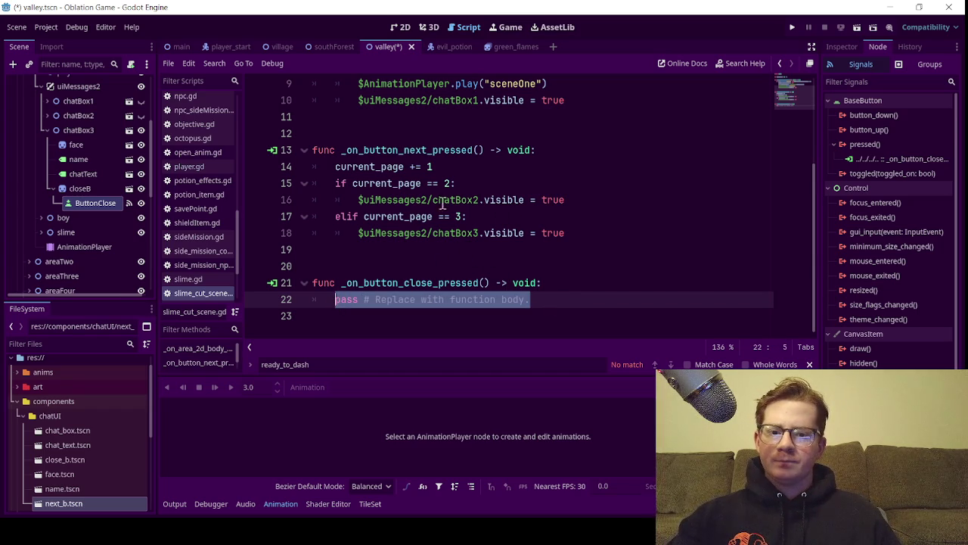
pyautogui.moveTo(566, 235); pyautogui.dragTo(358, 236)
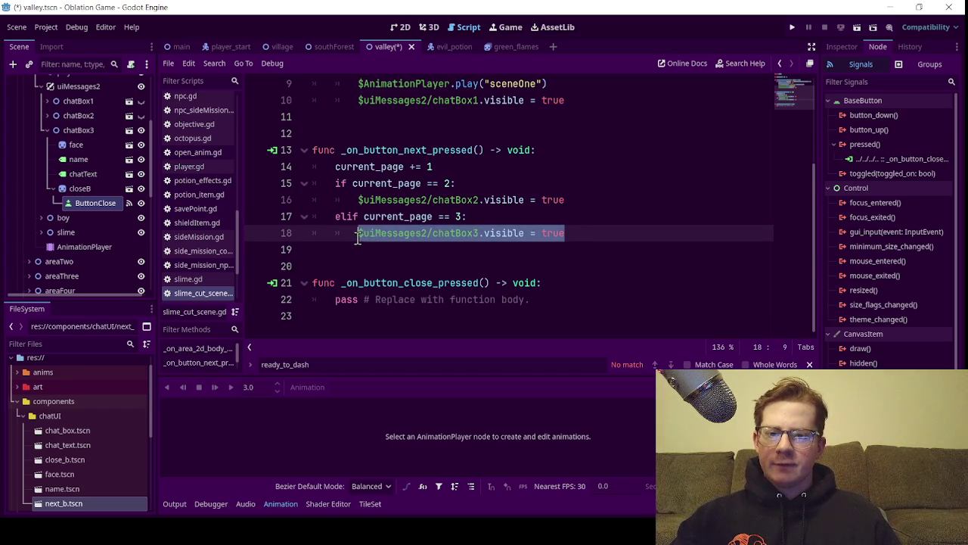
pyautogui.hotkey('ctrl', 'c')
pyautogui.click(586, 200)
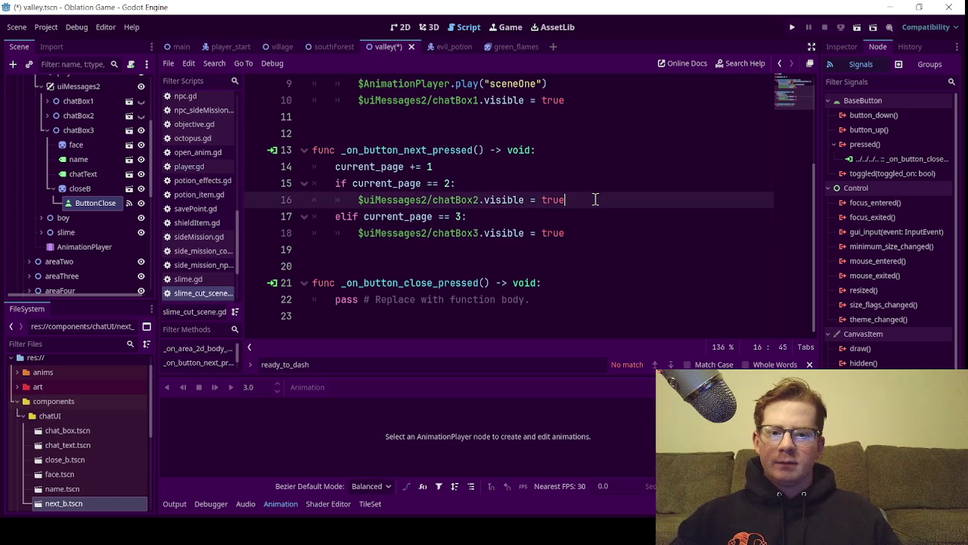
pyautogui.press('Return')
pyautogui.hotkey('ctrl', 'v')
pyautogui.moveTo(567, 101); pyautogui.dragTo(355, 100)
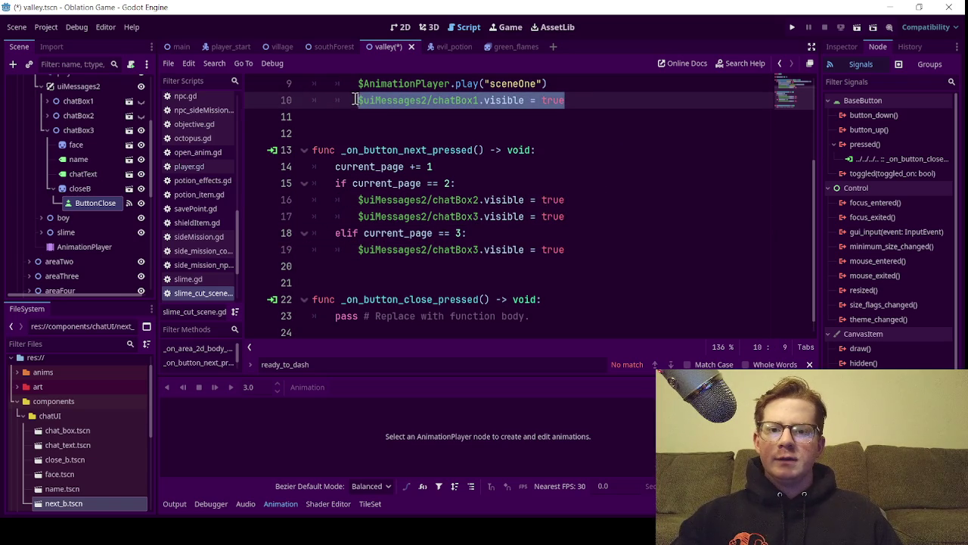
pyautogui.hotkey('ctrl', 'c')
pyautogui.click(464, 181)
pyautogui.press('Return')
pyautogui.hotkey('ctrl', 'v')
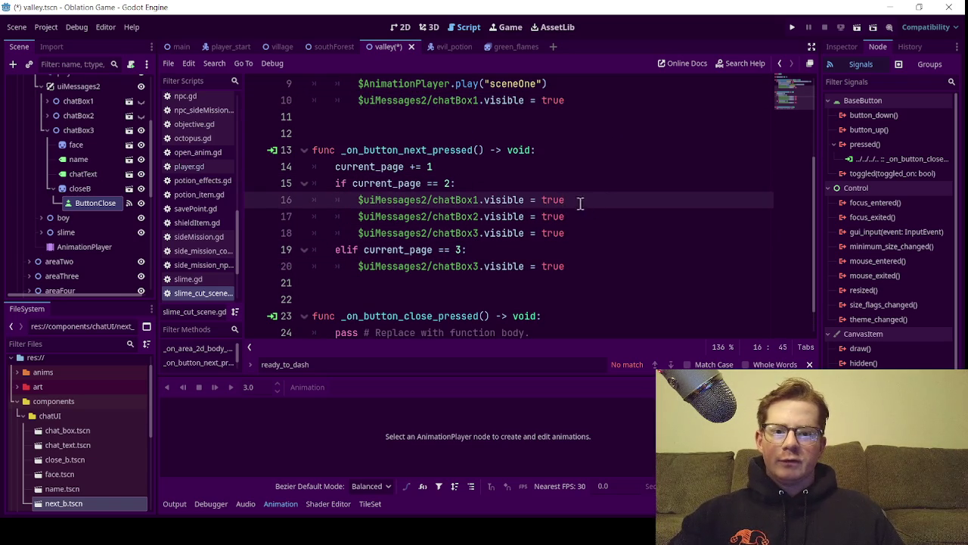
# Set chatBox1 and chatBox3 visible to false in the page-2 branch
pyautogui.doubleClick(563, 199)
pyautogui.write('false')
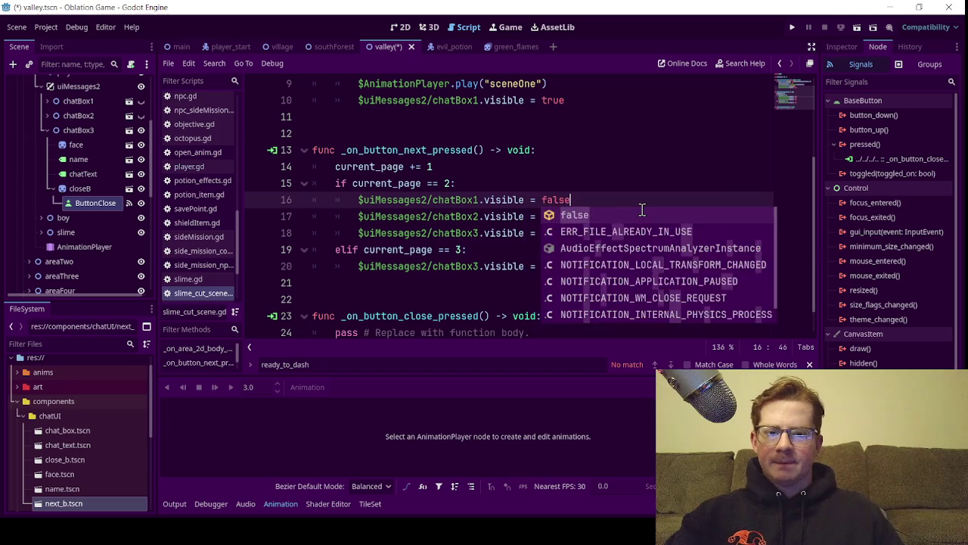
pyautogui.click(640, 210)
pyautogui.doubleClick(553, 234)
pyautogui.write('false')
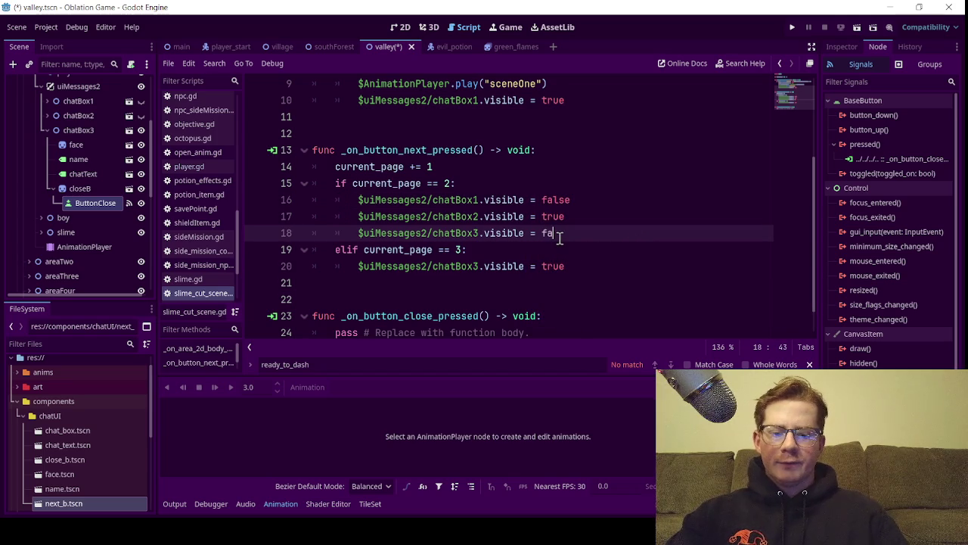
# Paste the three visibility lines into page 3: chatBox2 false, chatBox3 true
pyautogui.click(571, 195)
pyautogui.moveTo(583, 226); pyautogui.dragTo(356, 200)
pyautogui.moveTo(587, 266); pyautogui.dragTo(348, 272)
pyautogui.hotkey('ctrl', 'v')
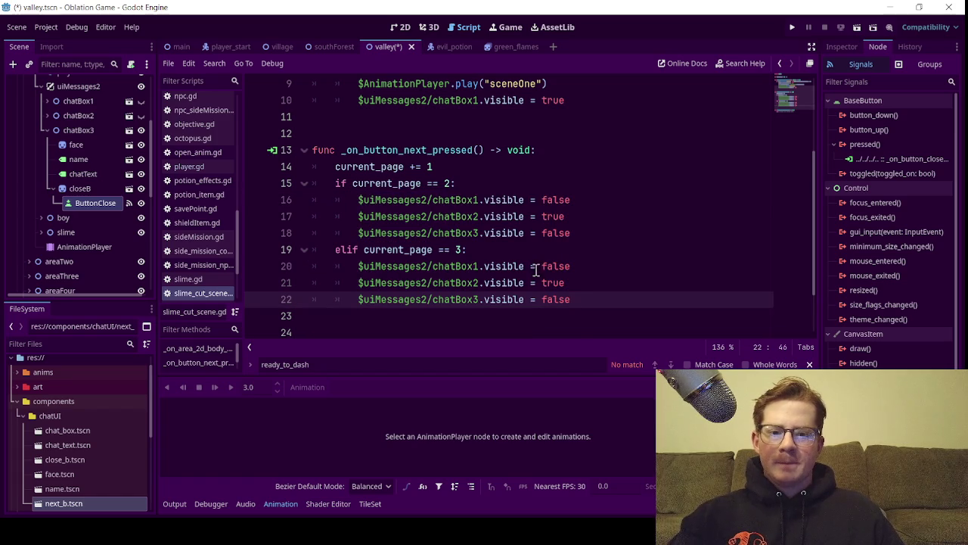
pyautogui.doubleClick(552, 266)
pyautogui.scroll(-2, 597, 258)
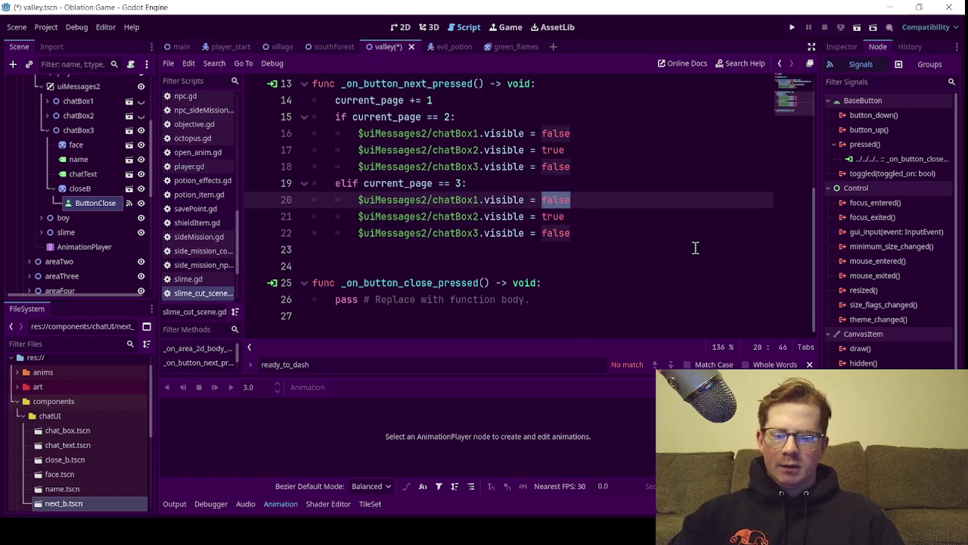
pyautogui.doubleClick(553, 217)
pyautogui.write('false')
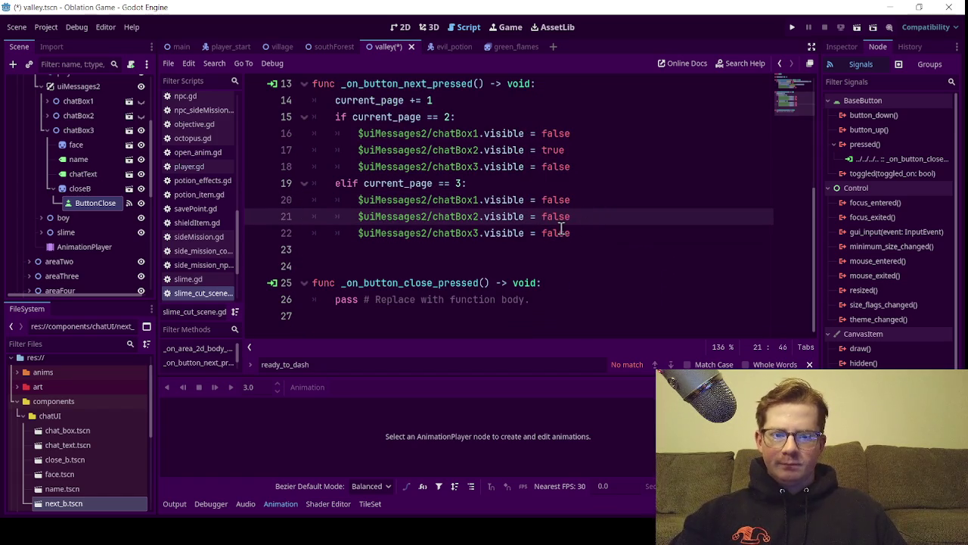
pyautogui.doubleClick(560, 230)
pyautogui.write('true')
# Save the scene and script, then select the three page-3 visibility lines
pyautogui.hotkey('ctrl', 's')
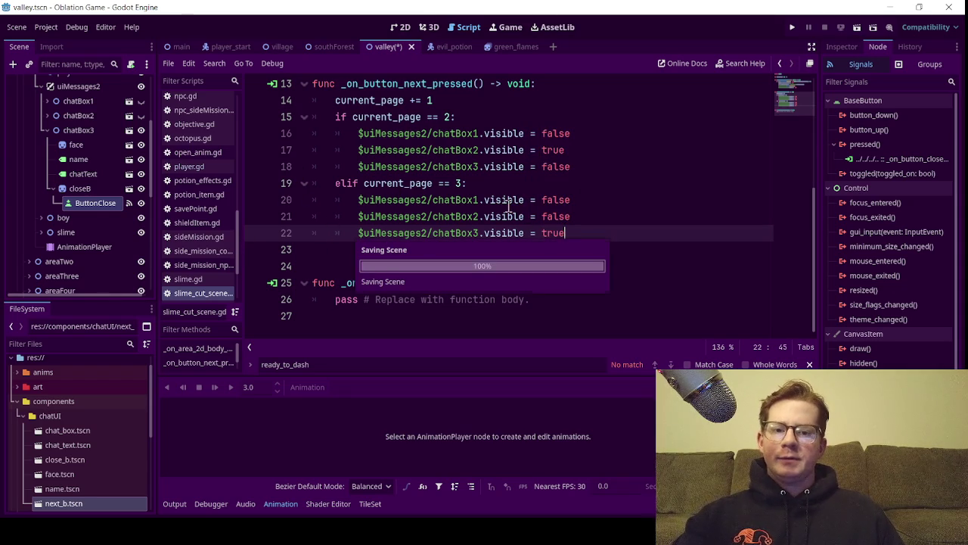
pyautogui.click(543, 178)
pyautogui.moveTo(574, 231)
pyautogui.mouseDown()
pyautogui.moveTo(468, 202)
pyautogui.moveTo(361, 203)
pyautogui.mouseUp()
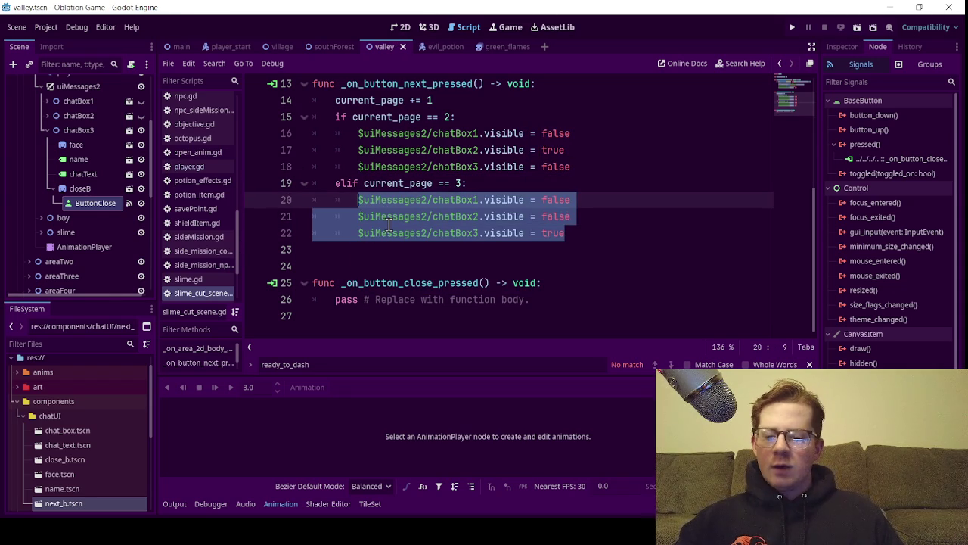
# Replace pass in _on_button_close_pressed with chatBox1, chatBox2 and chatBox3 visible = false, fixing indentation
pyautogui.moveTo(530, 299); pyautogui.dragTo(336, 299)
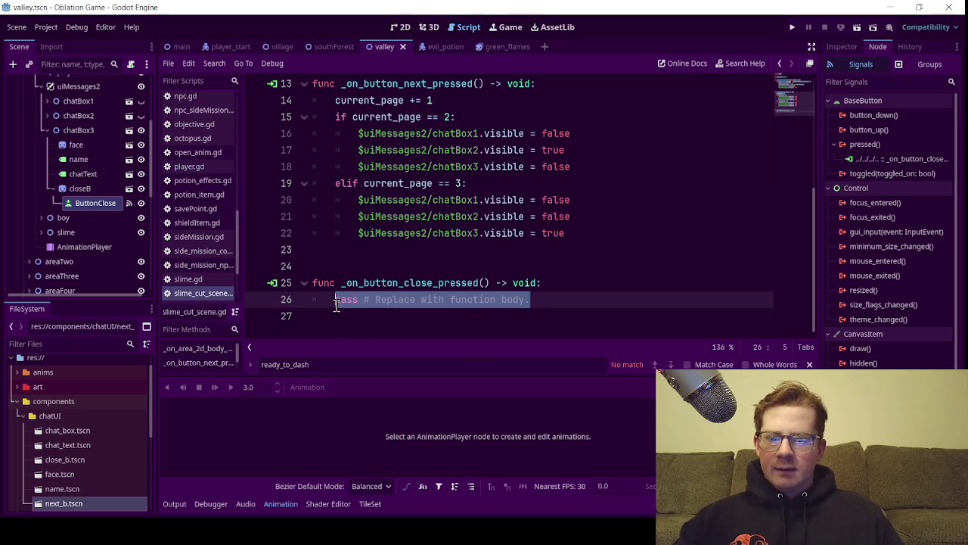
pyautogui.hotkey('ctrl', 'v')
pyautogui.click(351, 315)
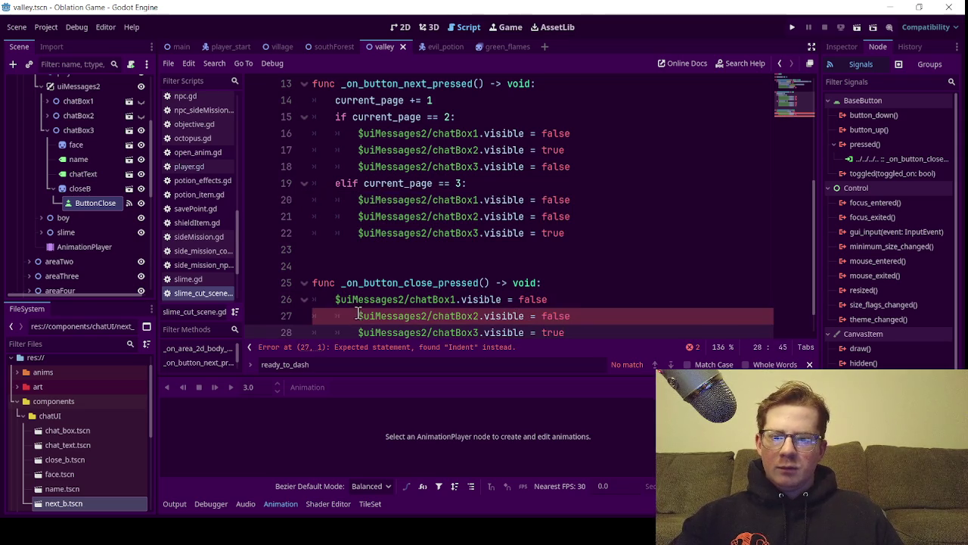
pyautogui.press('BackSpace')
pyautogui.click(359, 333)
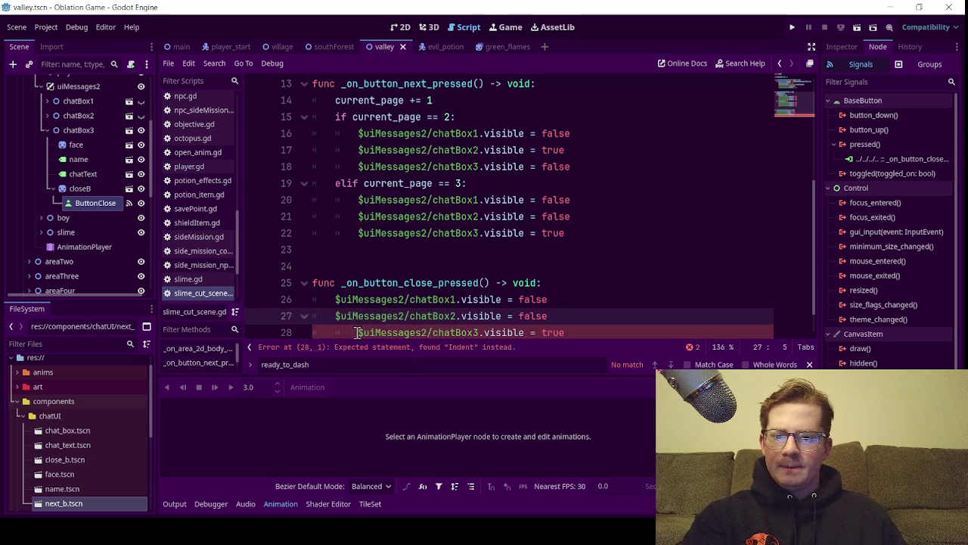
pyautogui.press('BackSpace')
pyautogui.scroll(-1, 535, 298)
pyautogui.doubleClick(536, 298)
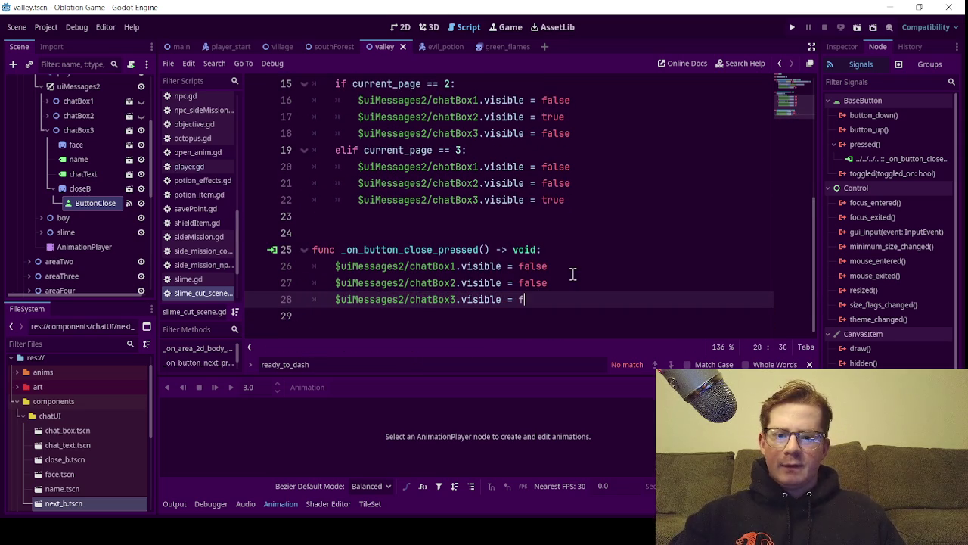
pyautogui.write('false')
pyautogui.press('Escape')
pyautogui.click(393, 215)
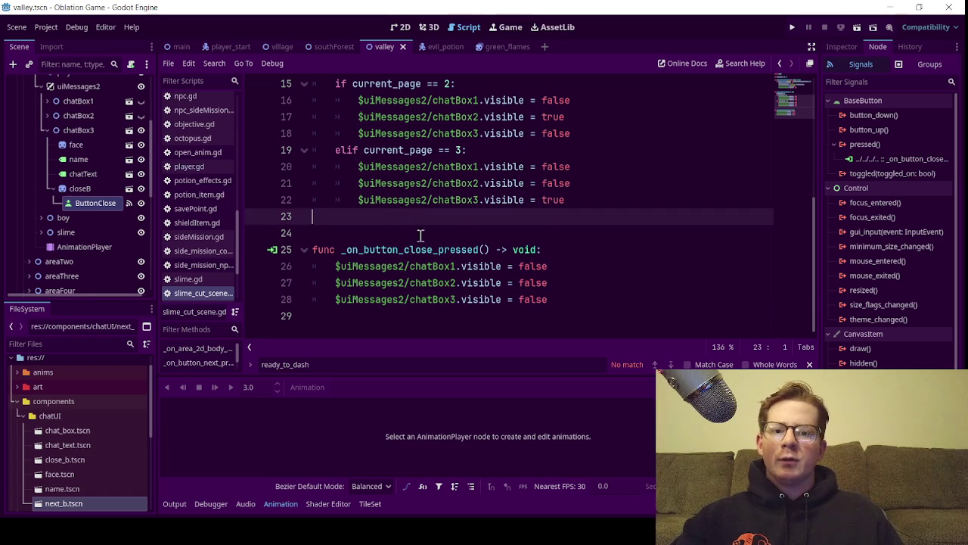
pyautogui.scroll(5, 384, 248)
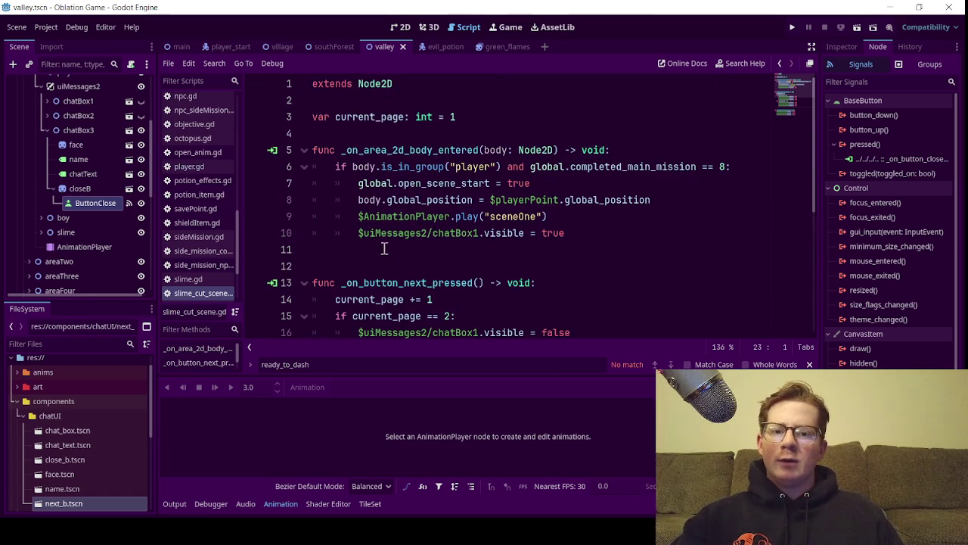
# Add 'global.in_ui = true' inside the player check on line 7 and save
pyautogui.click(746, 172)
pyautogui.press('Return')
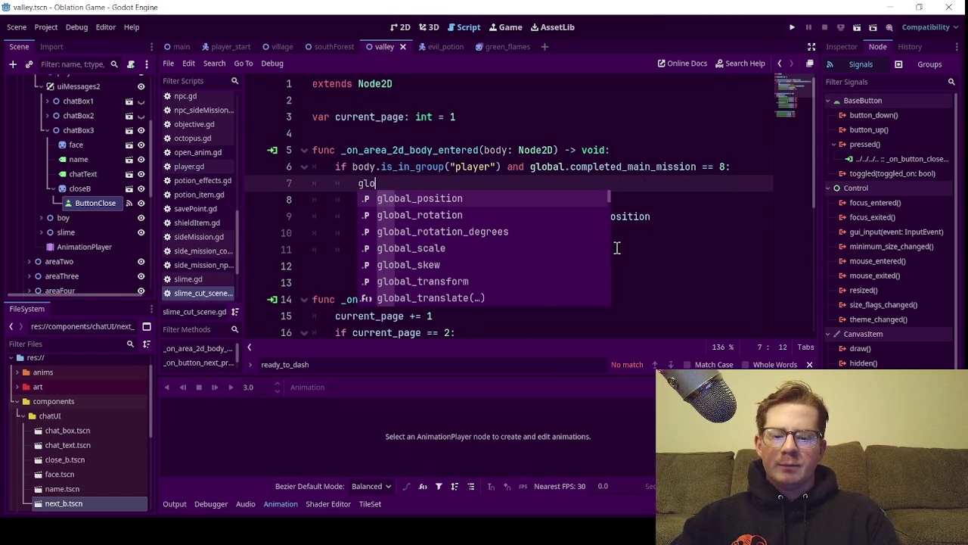
pyautogui.write('ba;l.')
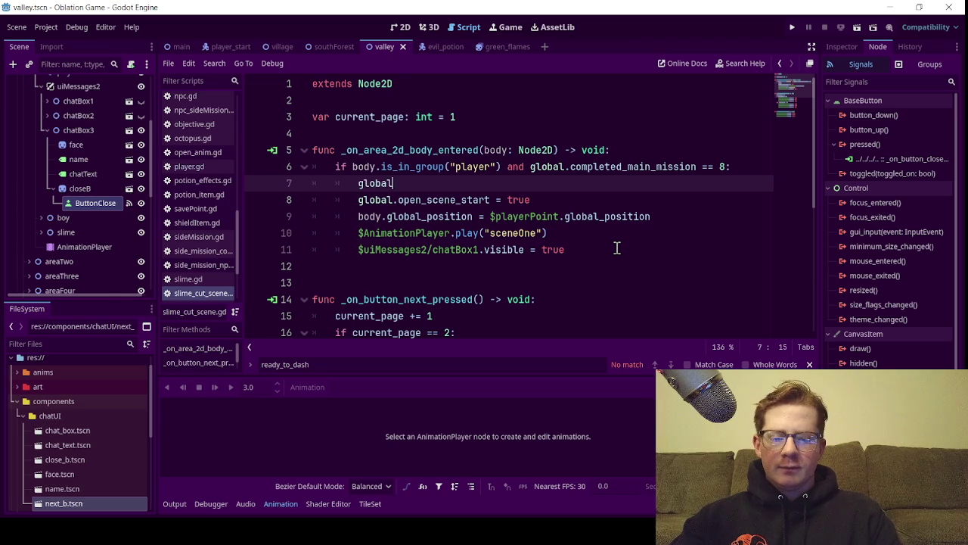
pyautogui.write('in')
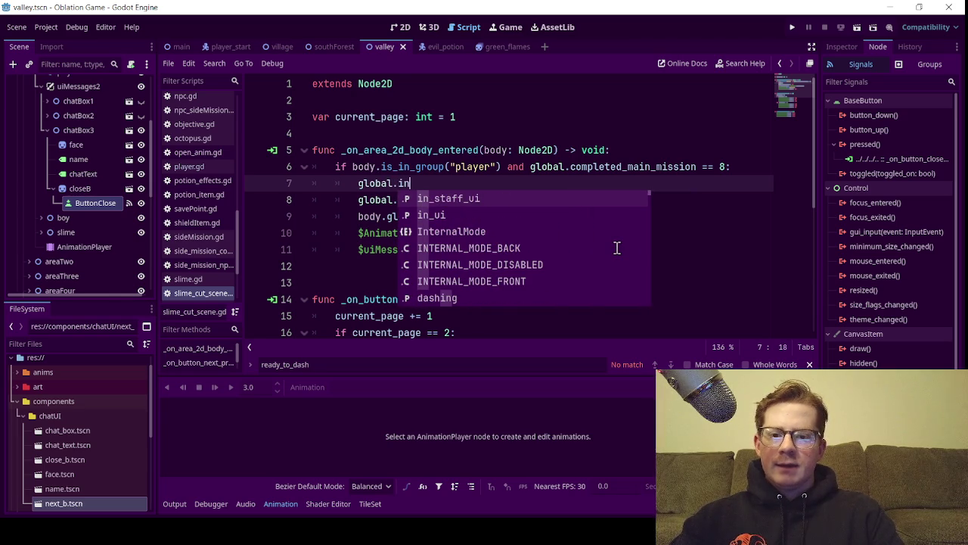
pyautogui.write('_ui =')
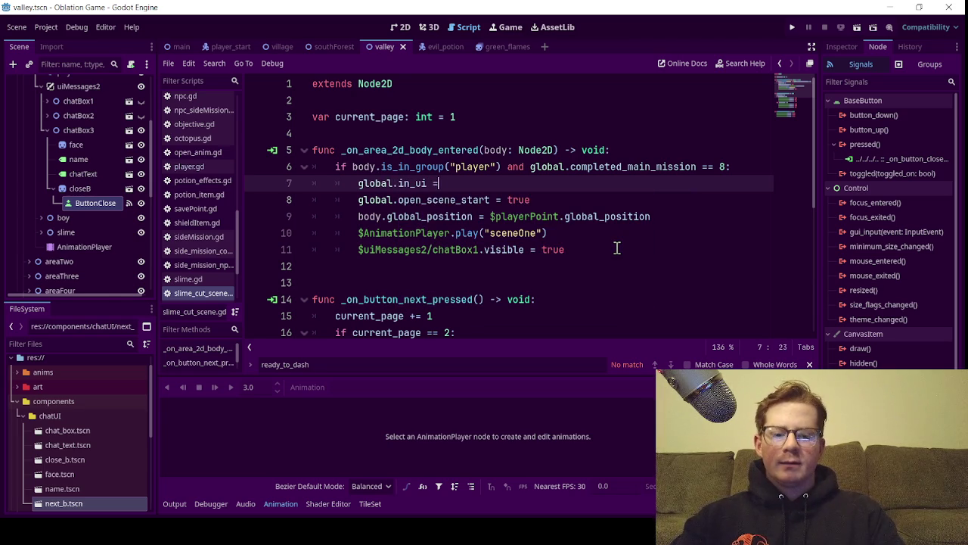
pyautogui.press('BackSpace')
pyautogui.press('BackSpace')
pyautogui.press('BackSpace')
pyautogui.write('true')
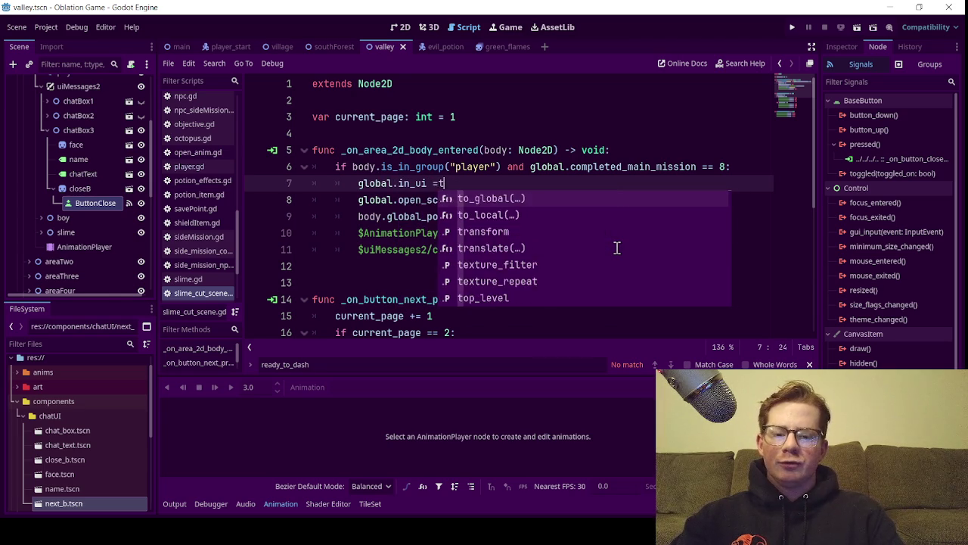
pyautogui.press('Escape')
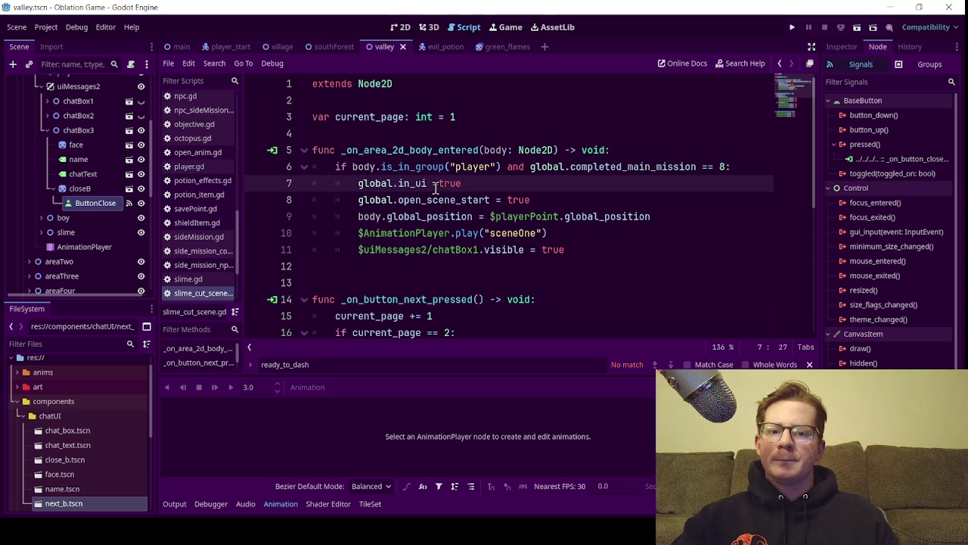
pyautogui.click(438, 184)
pyautogui.click(566, 183)
pyautogui.hotkey('ctrl', 's')
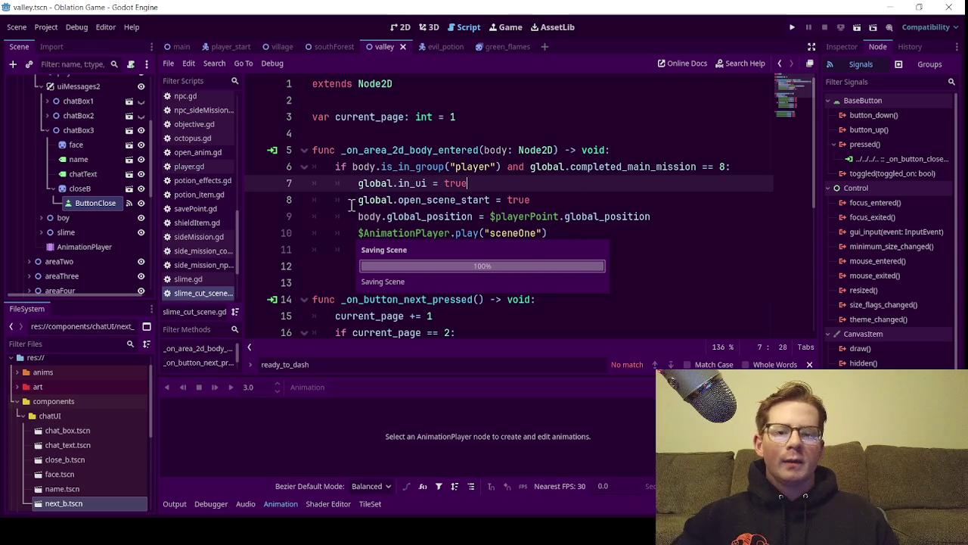
# Copy that line into the close handler as 'global.in_ui = false' on line 30 and save
pyautogui.scroll(-5, 448, 249)
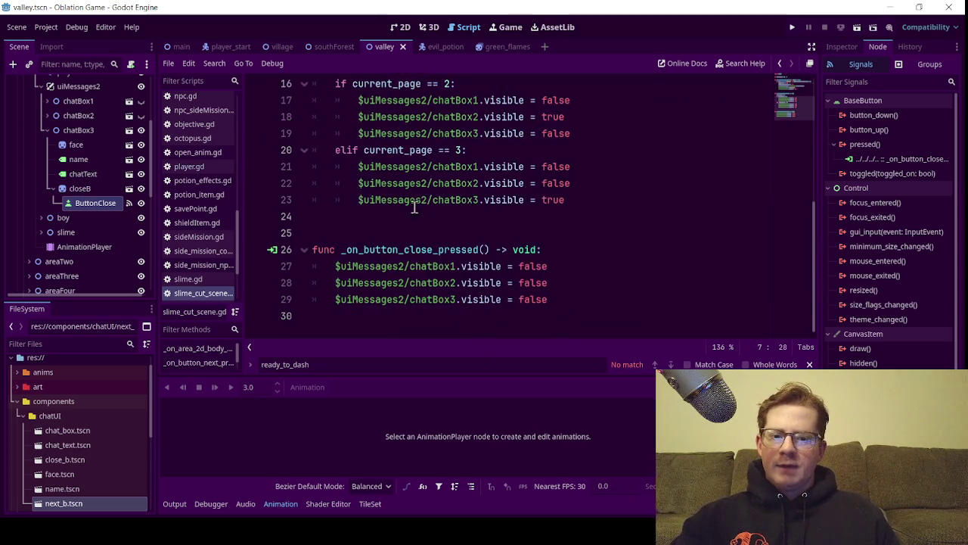
pyautogui.click(556, 299)
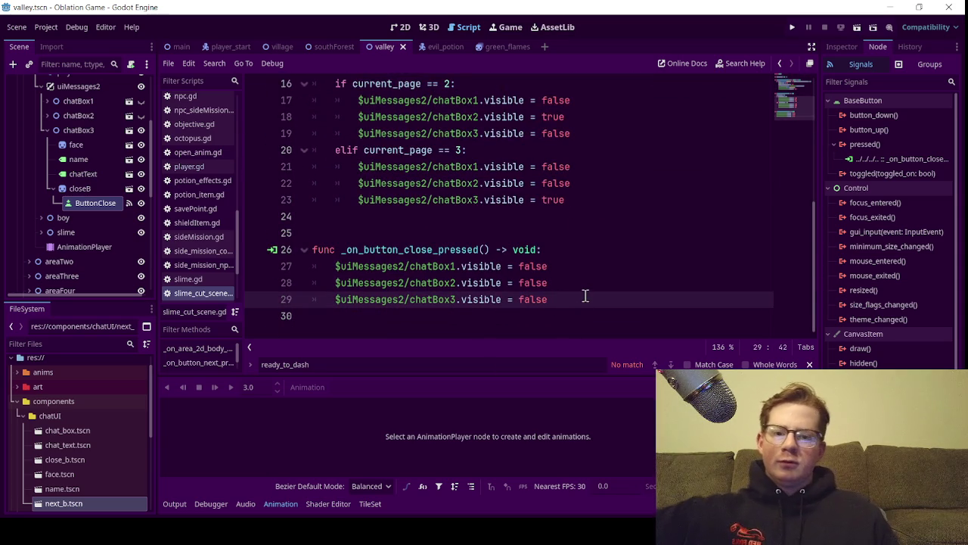
pyautogui.scroll(3, 529, 249)
pyautogui.moveTo(469, 83); pyautogui.dragTo(358, 83)
pyautogui.rightClick(375, 84)
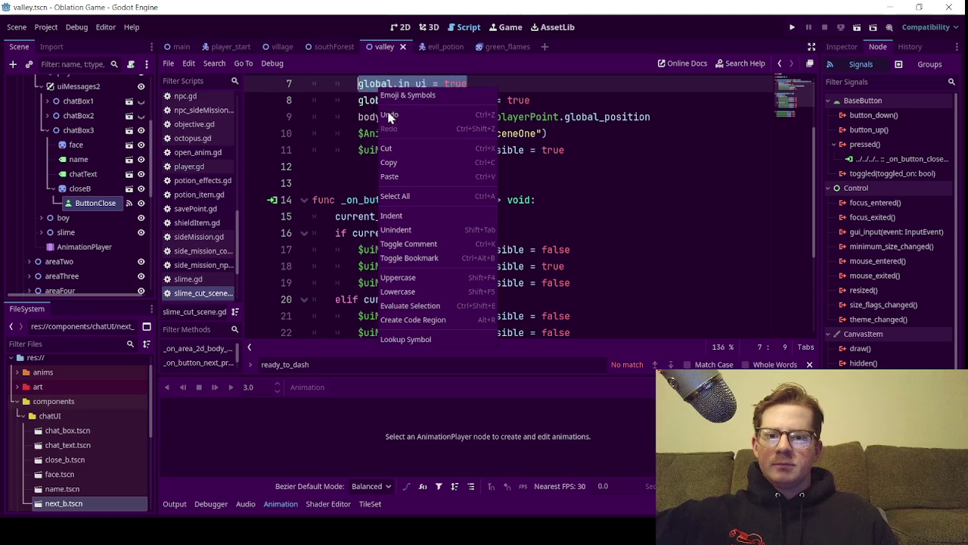
pyautogui.click(395, 162)
pyautogui.scroll(-3, 534, 239)
pyautogui.click(558, 300)
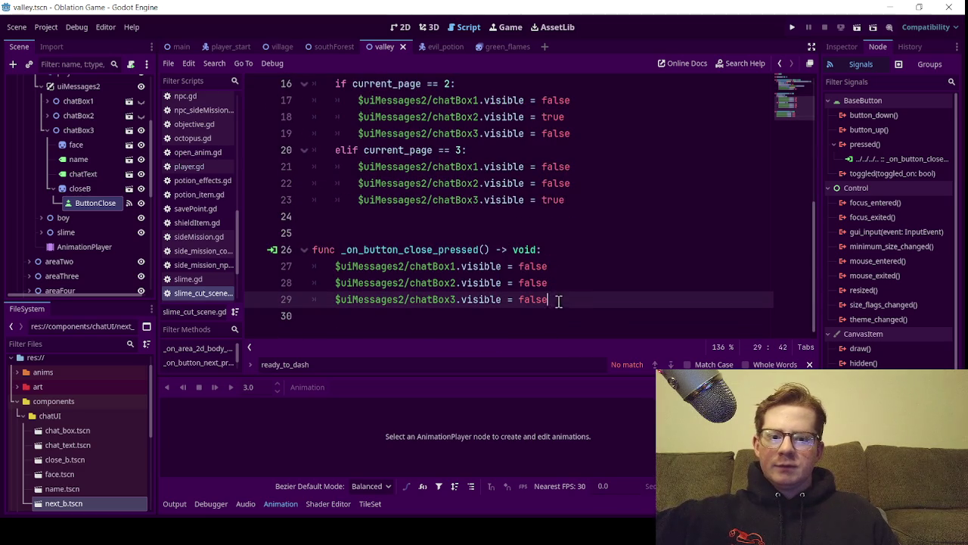
pyautogui.press('Return')
pyautogui.hotkey('ctrl', 'v')
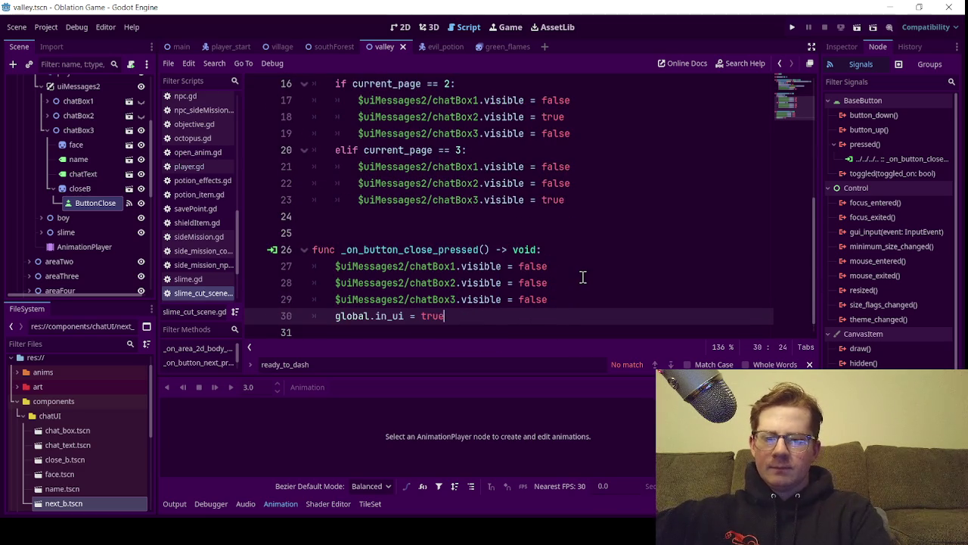
pyautogui.press('BackSpace')
pyautogui.hotkey('ctrl', 'shift', 'Left')
pyautogui.write('false')
pyautogui.hotkey('ctrl', 's')
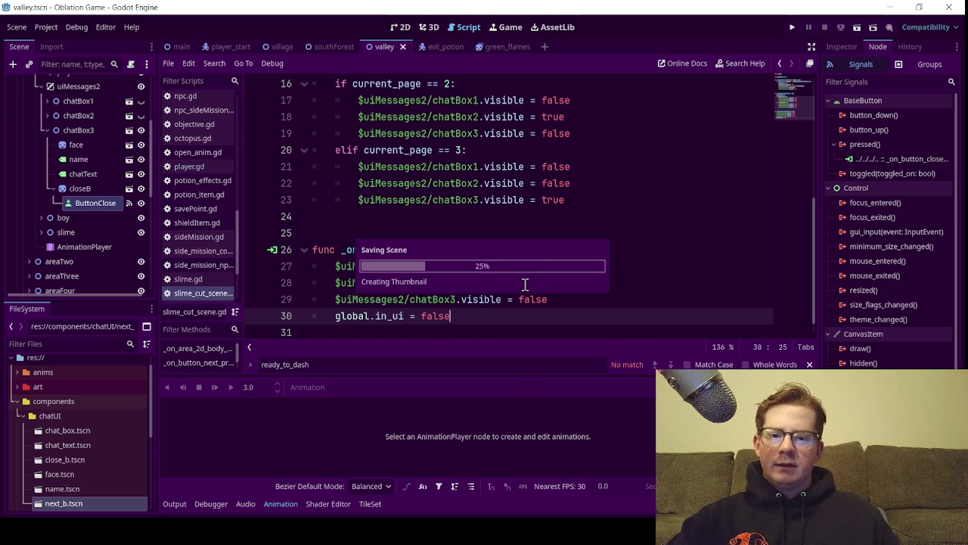
# In the 2D valley scene, hide chatBox3, collapse uiMessages2 and slimeCutScene, and save
pyautogui.click(444, 214)
pyautogui.click(397, 30)
pyautogui.scroll(-3, 495, 213)
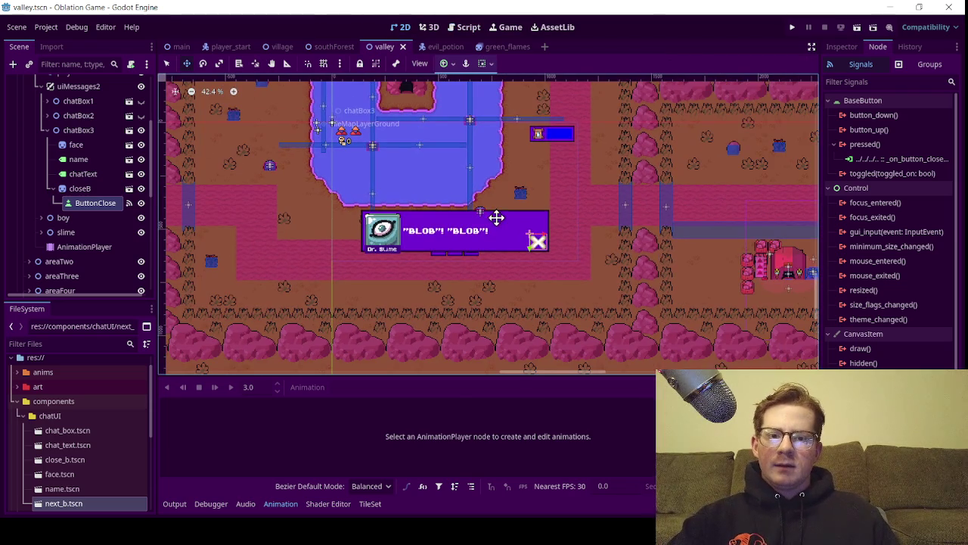
pyautogui.click(140, 130)
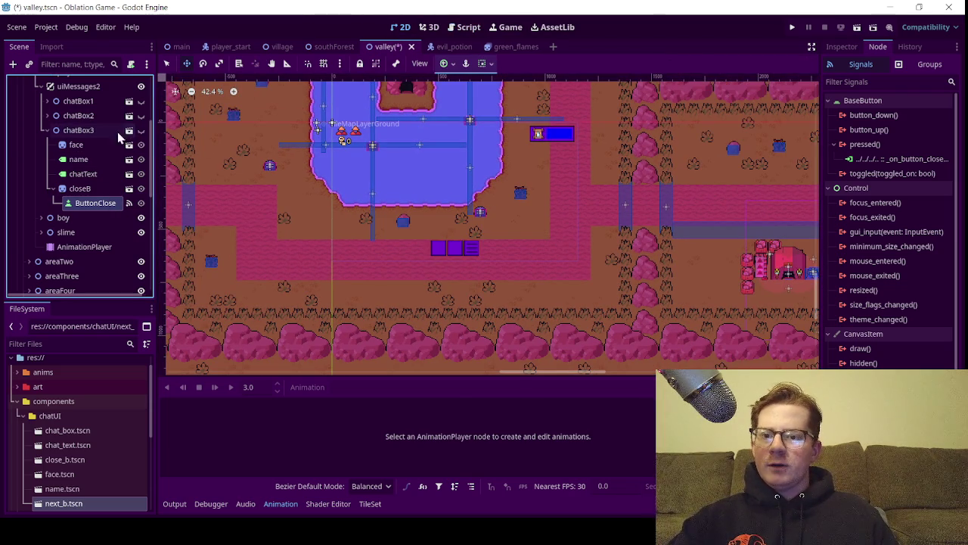
pyautogui.click(52, 133)
pyautogui.scroll(2, 48, 144)
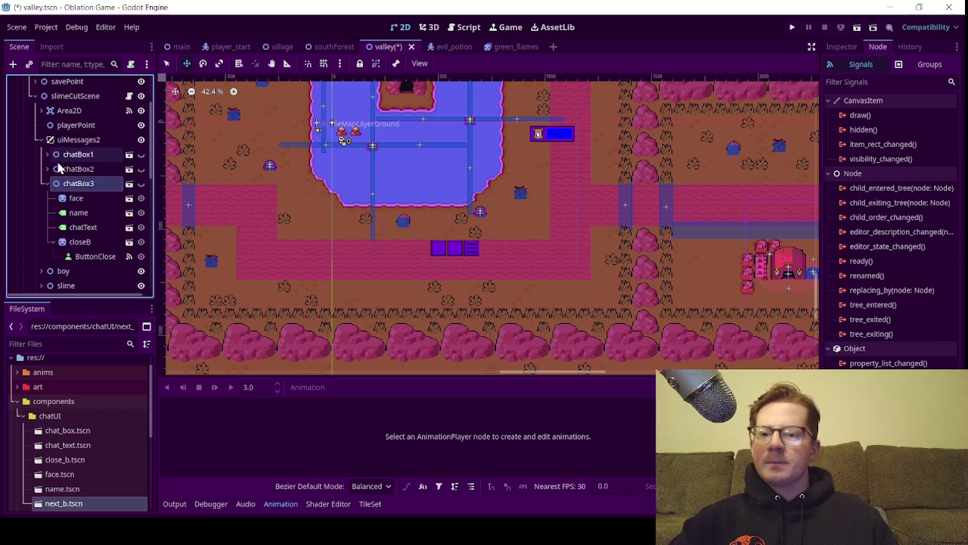
pyautogui.click(40, 139)
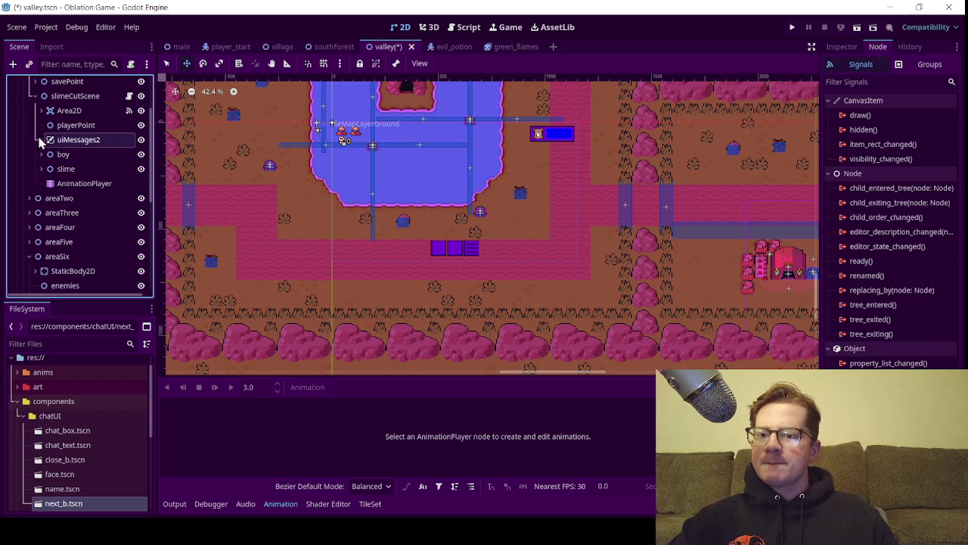
pyautogui.click(34, 95)
pyautogui.scroll(-2, 526, 248)
pyautogui.moveTo(499, 244); pyautogui.dragTo(274, 255)
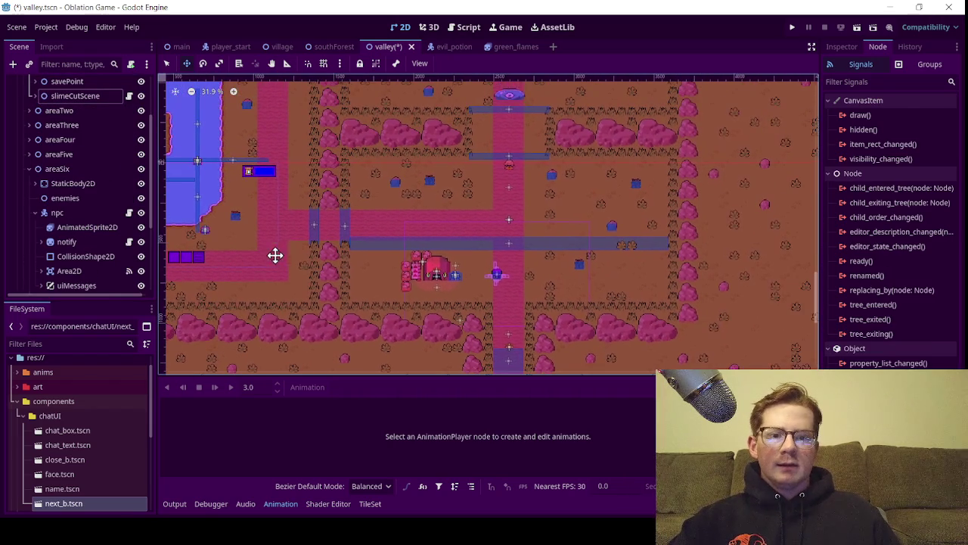
pyautogui.hotkey('ctrl', 's')
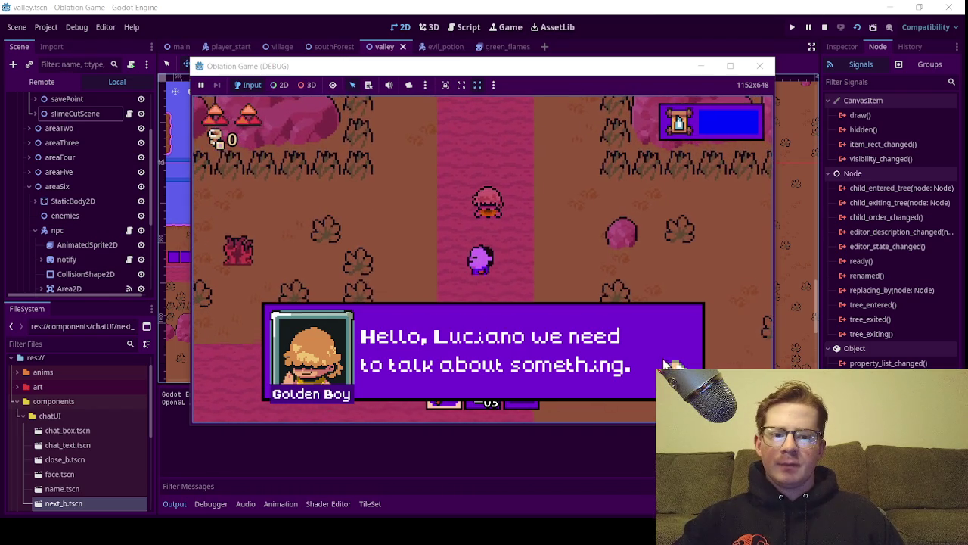
# Advance through the slime and Dr. Slime dialogue with space, then close the game window
pyautogui.press('space')
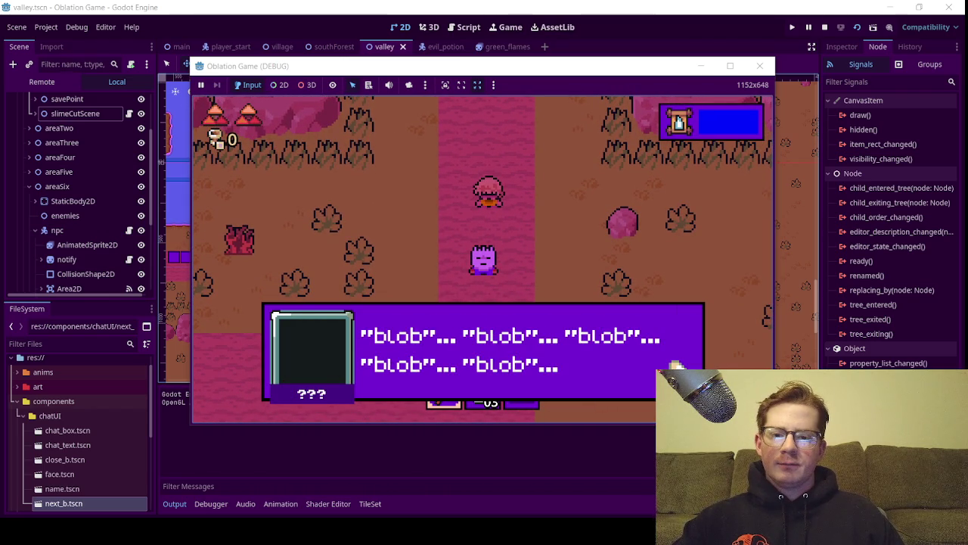
pyautogui.press('space')
pyautogui.press('space')
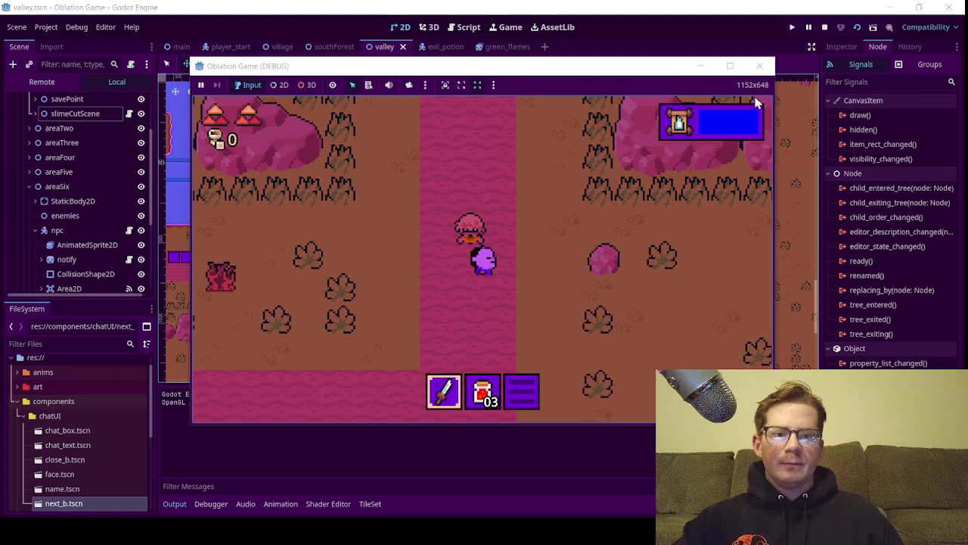
pyautogui.click(760, 66)
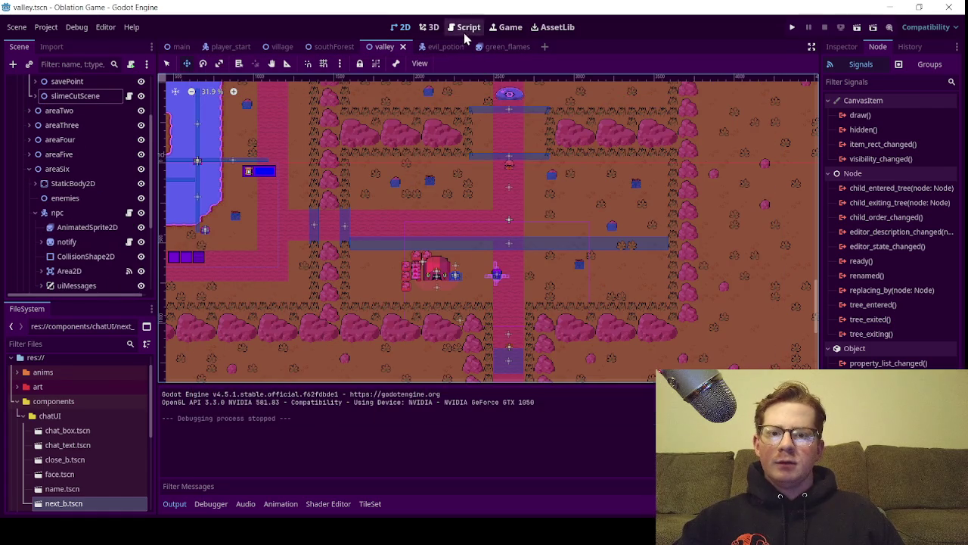
# Read through southForest's boss_battle_one.gd script, then view the southForest level in 2D
pyautogui.click(463, 31)
pyautogui.scroll(5, 518, 203)
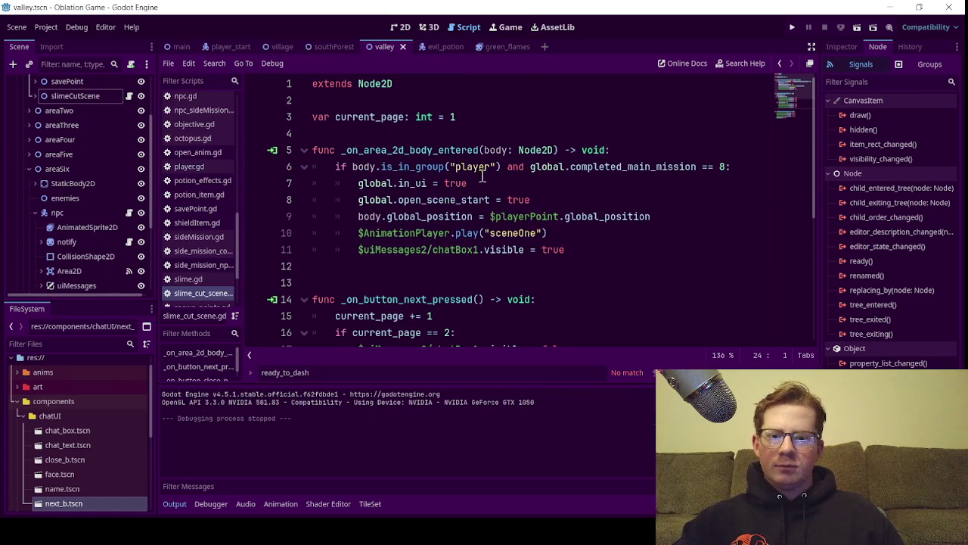
pyautogui.click(313, 48)
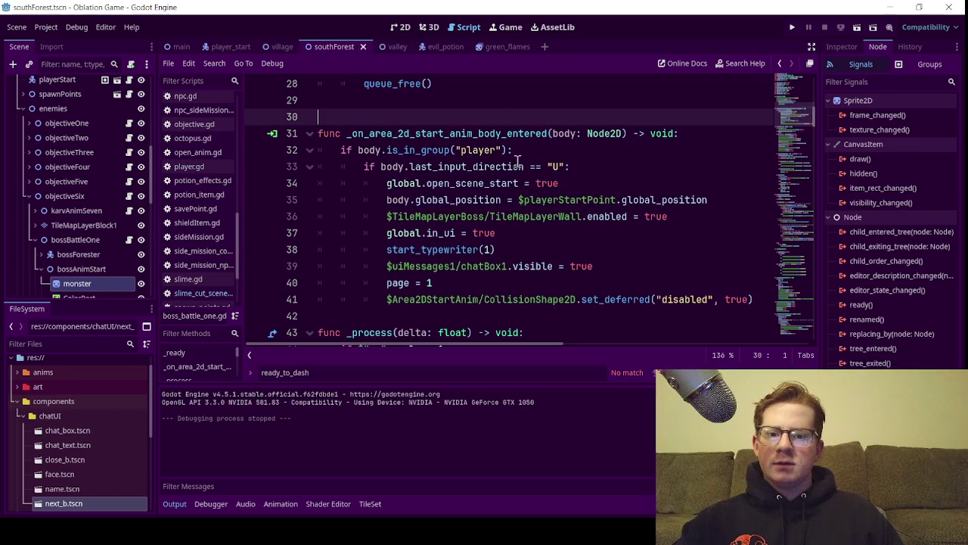
pyautogui.scroll(-4, 463, 229)
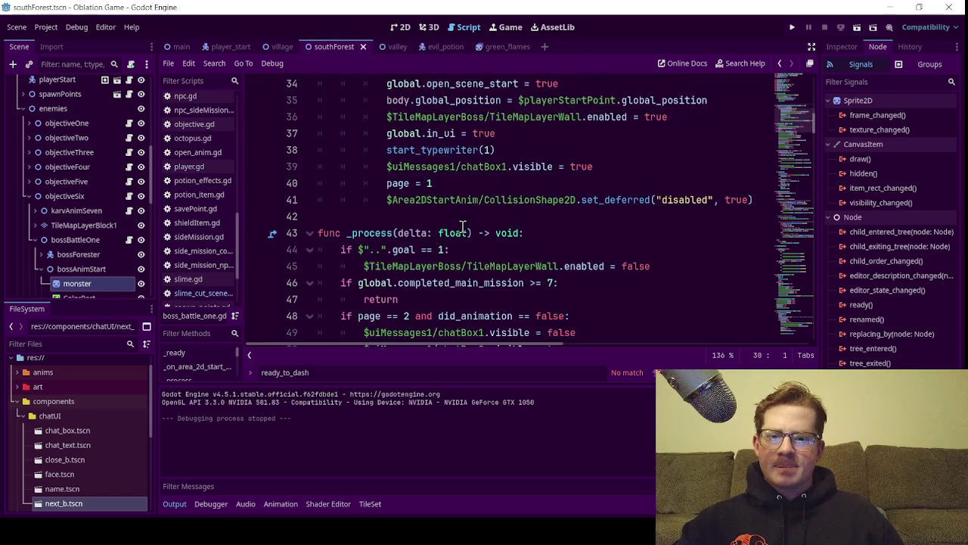
pyautogui.scroll(-3, 463, 227)
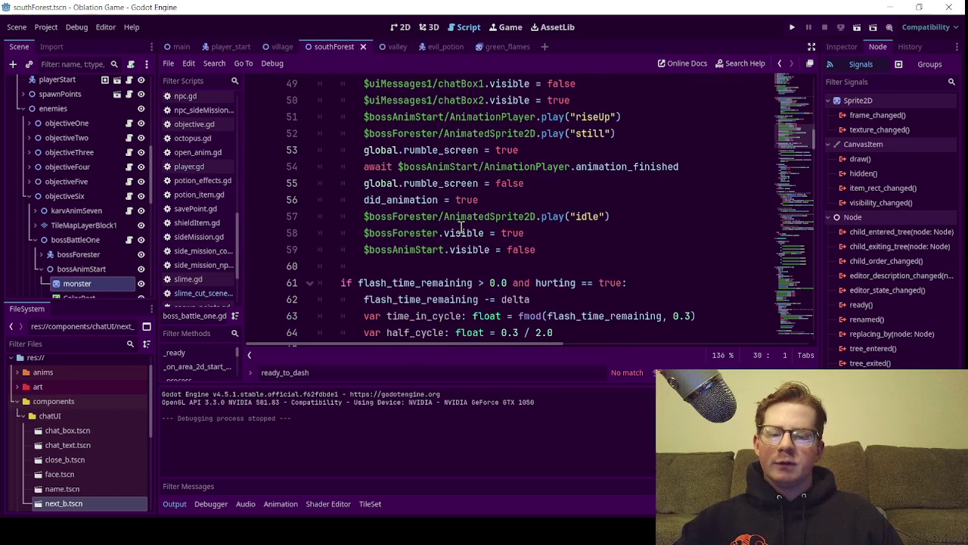
pyautogui.scroll(6, 432, 235)
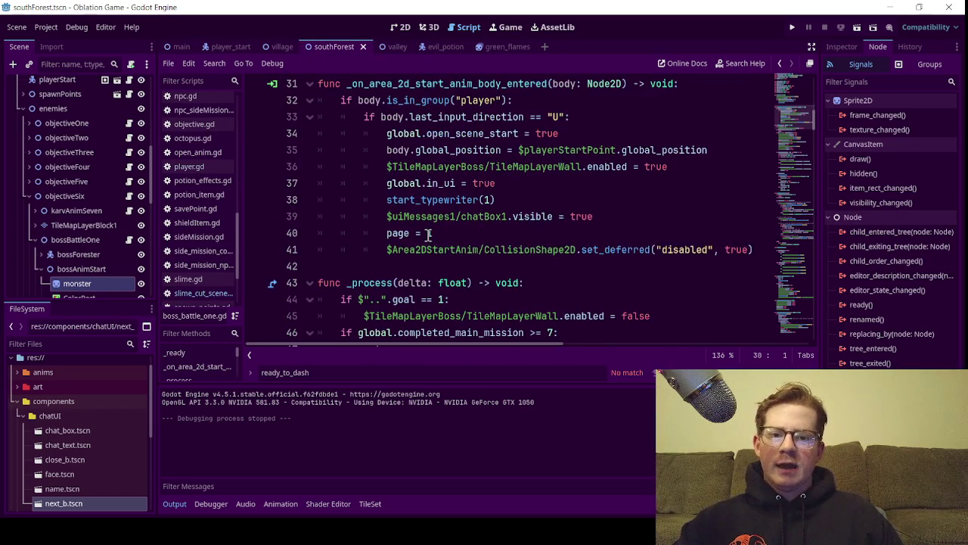
pyautogui.click(539, 202)
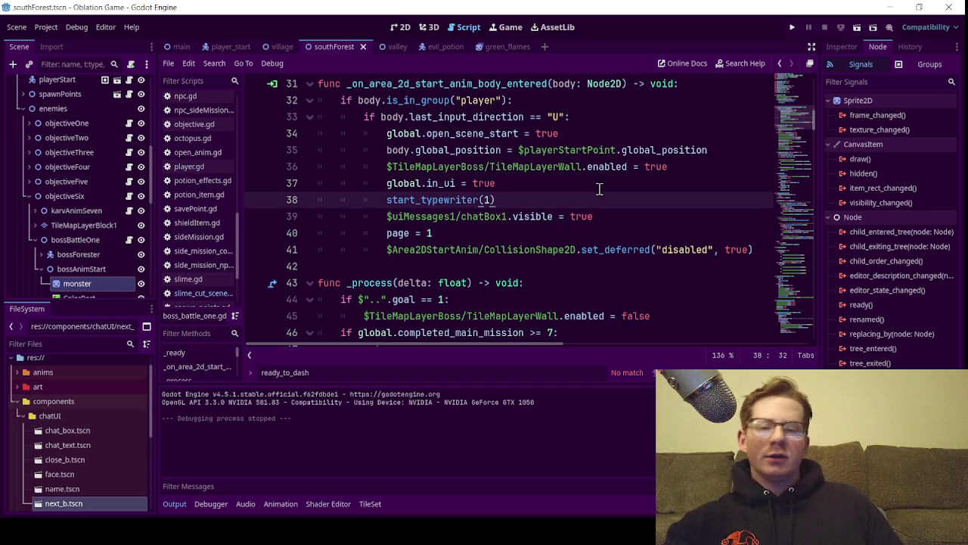
pyautogui.scroll(-5, 585, 227)
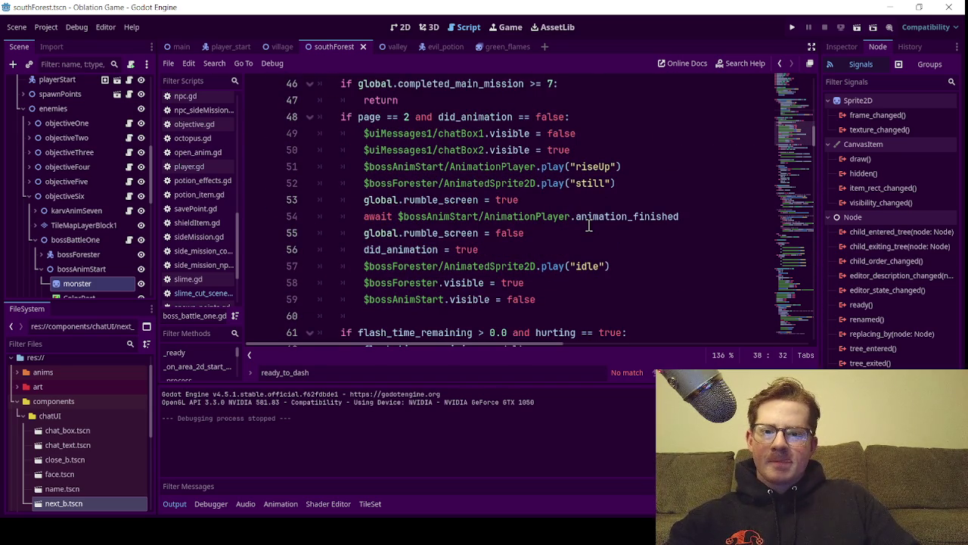
pyautogui.scroll(-2, 642, 249)
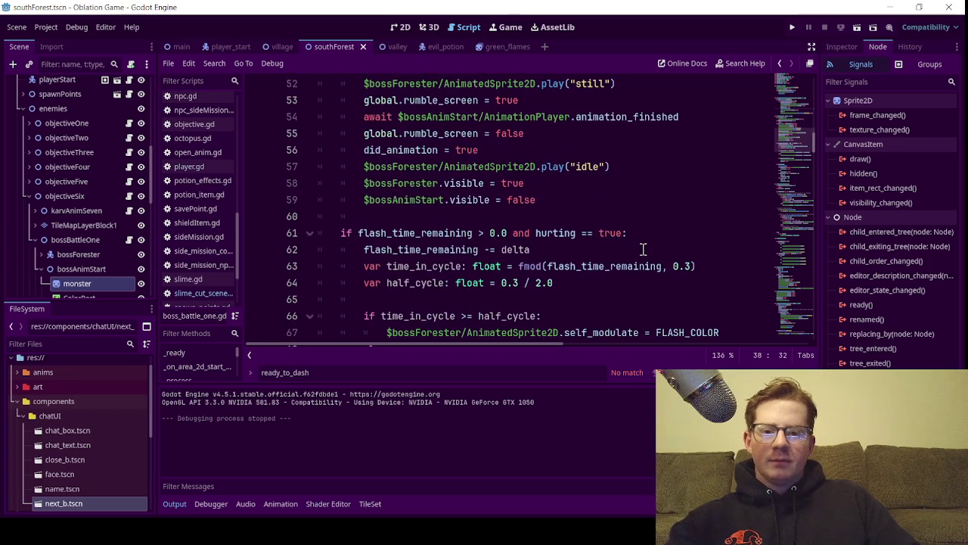
pyautogui.click(400, 28)
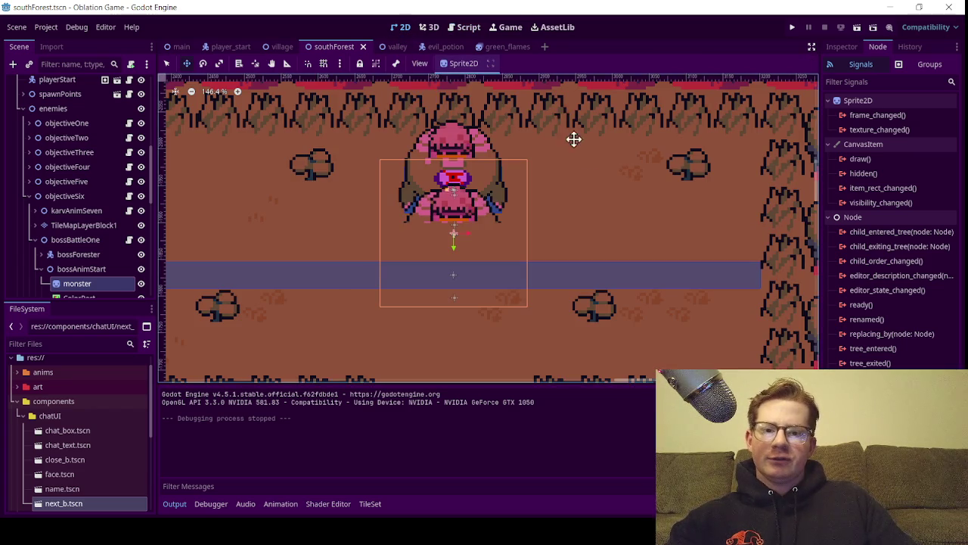
# Run the valley scene, walk the player up into the slime trigger, then close the game
pyautogui.click(393, 47)
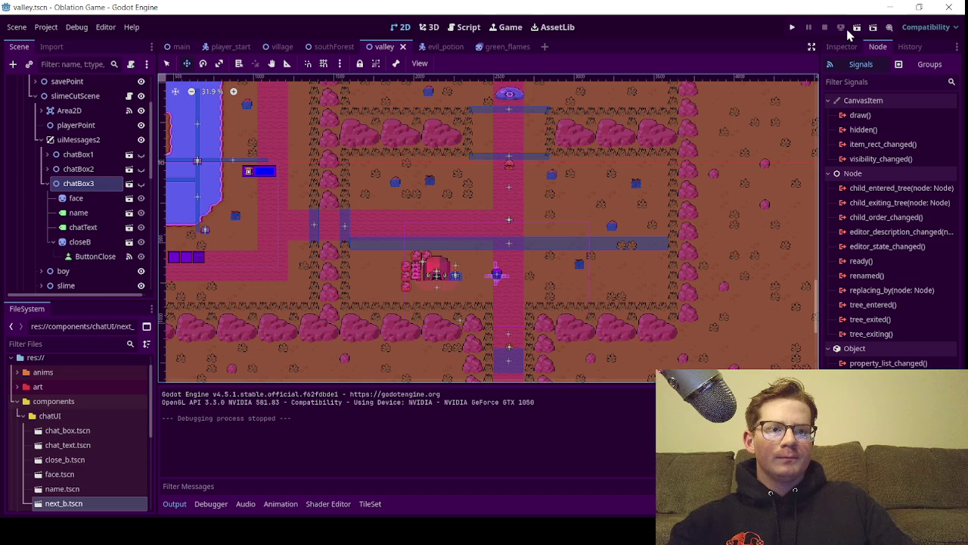
pyautogui.click(857, 27)
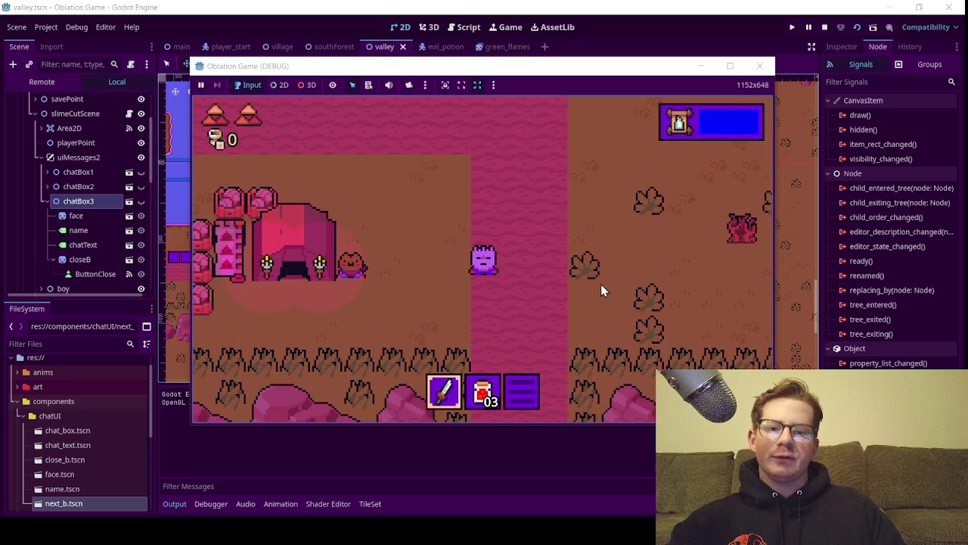
pyautogui.press('Up')
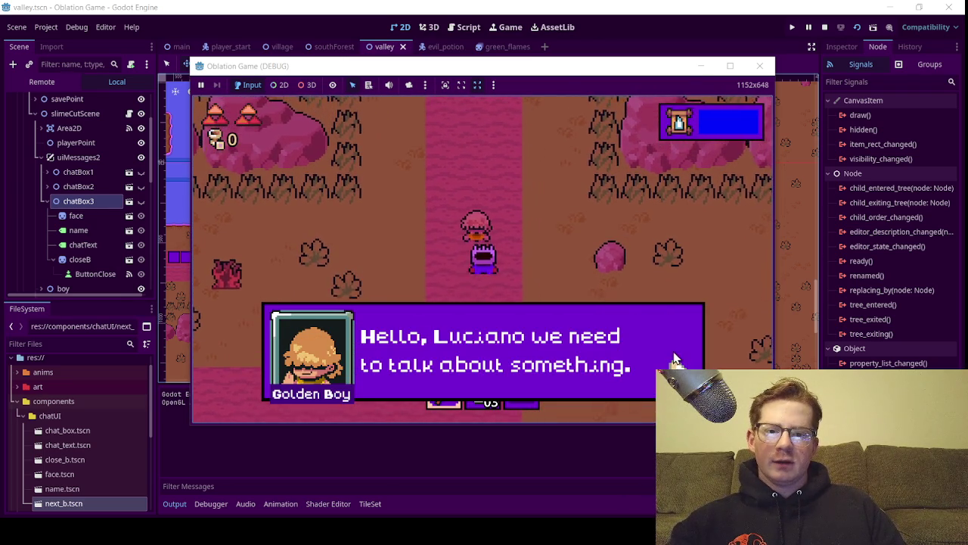
pyautogui.click(760, 66)
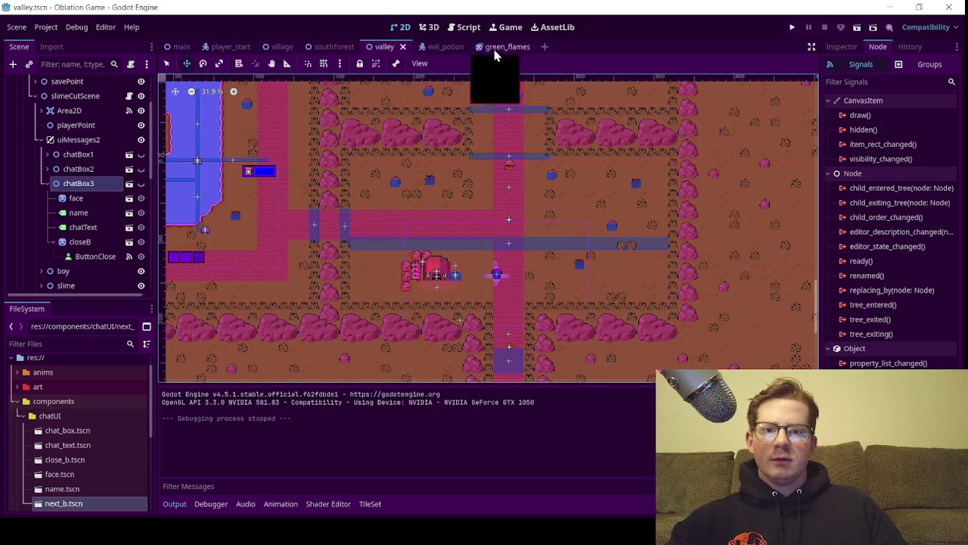
# Delete the 'global.in_ui = true' line from slime_cut_scene.gd's player check
pyautogui.click(463, 28)
pyautogui.scroll(-4, 490, 284)
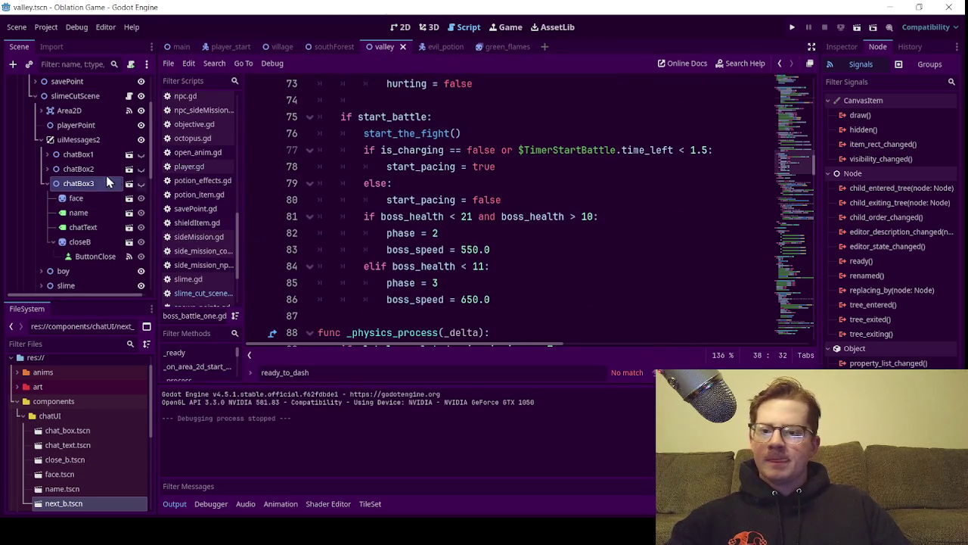
pyautogui.scroll(3, 107, 140)
pyautogui.click(129, 171)
pyautogui.moveTo(469, 183); pyautogui.dragTo(360, 183)
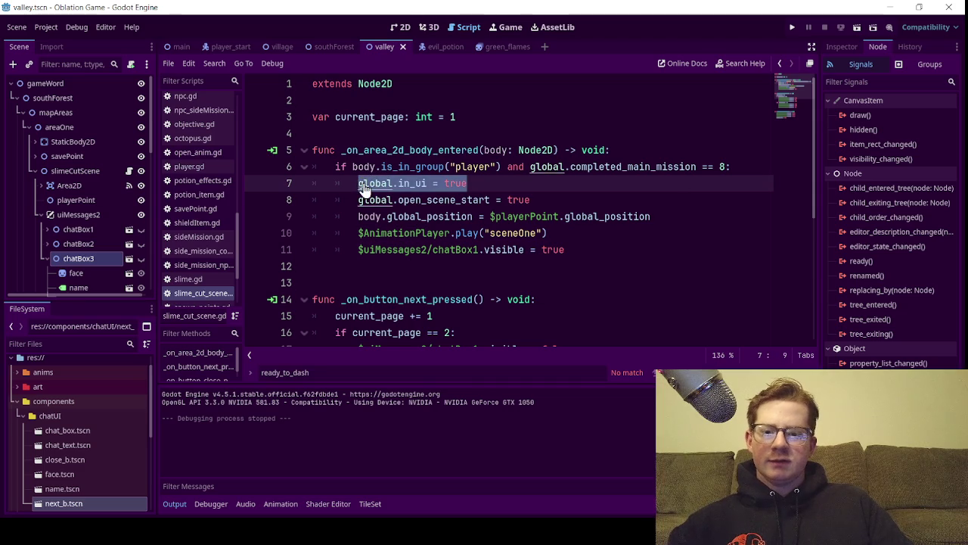
pyautogui.moveTo(489, 183); pyautogui.dragTo(299, 183)
pyautogui.press('BackSpace')
pyautogui.press('BackSpace')
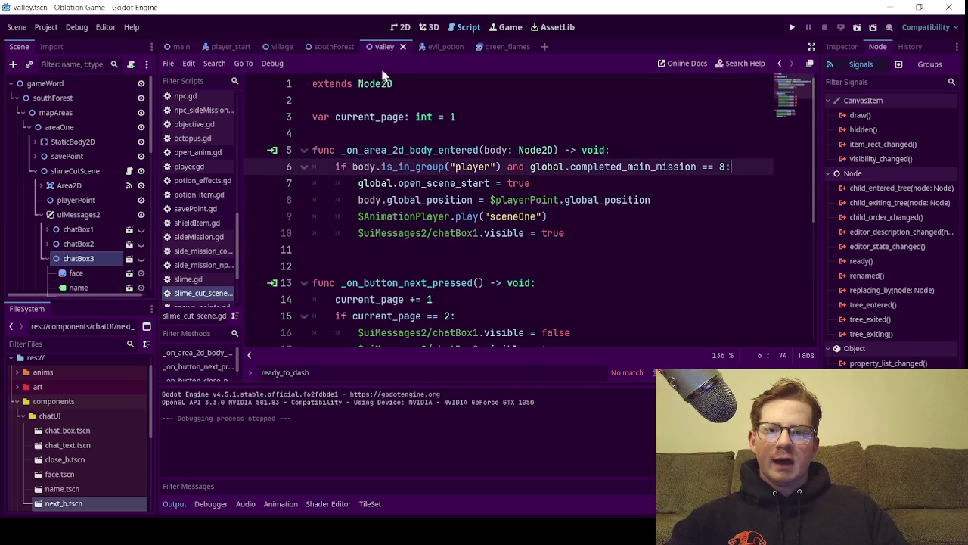
# Consult southForest's boss battle script for reference
pyautogui.click(327, 45)
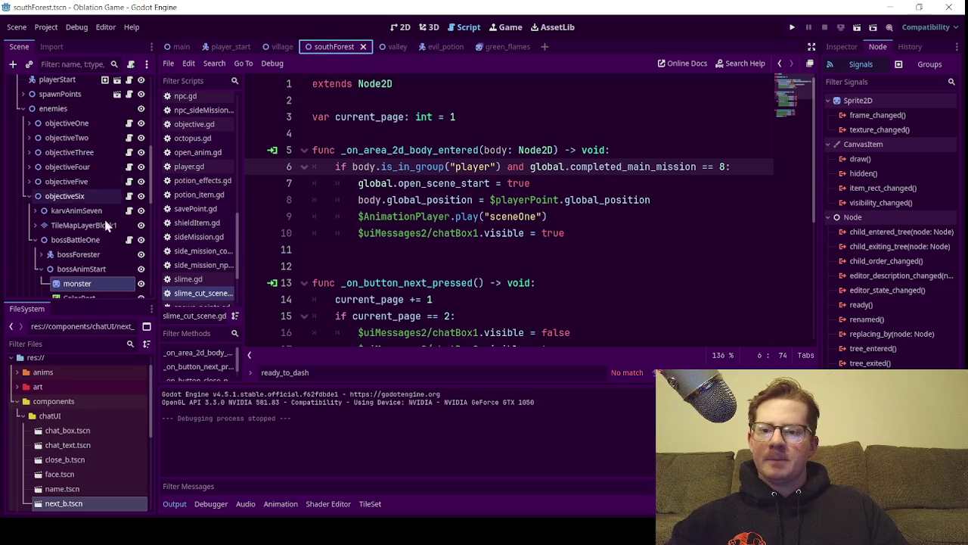
pyautogui.click(128, 241)
pyautogui.scroll(10, 499, 224)
pyautogui.scroll(-1, 500, 224)
pyautogui.scroll(5, 500, 224)
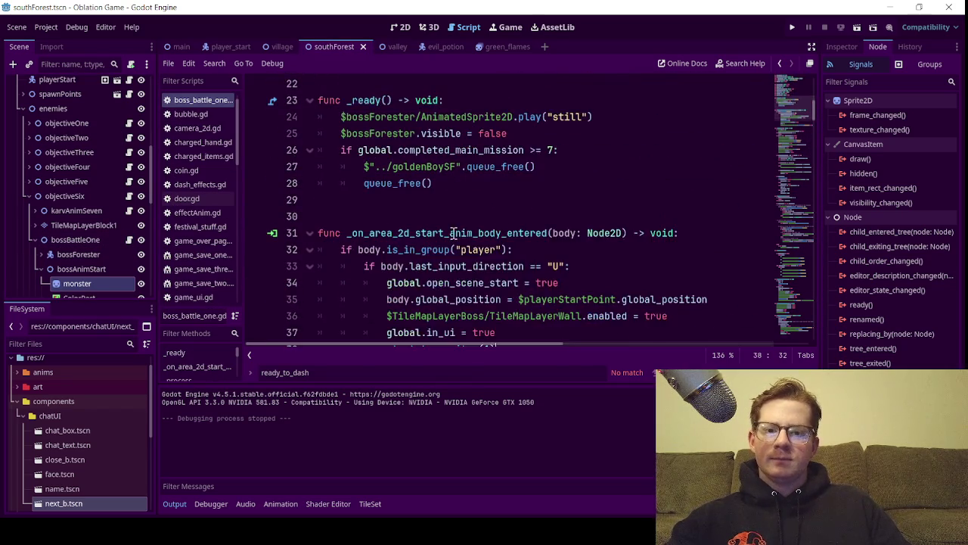
pyautogui.scroll(-1, 409, 229)
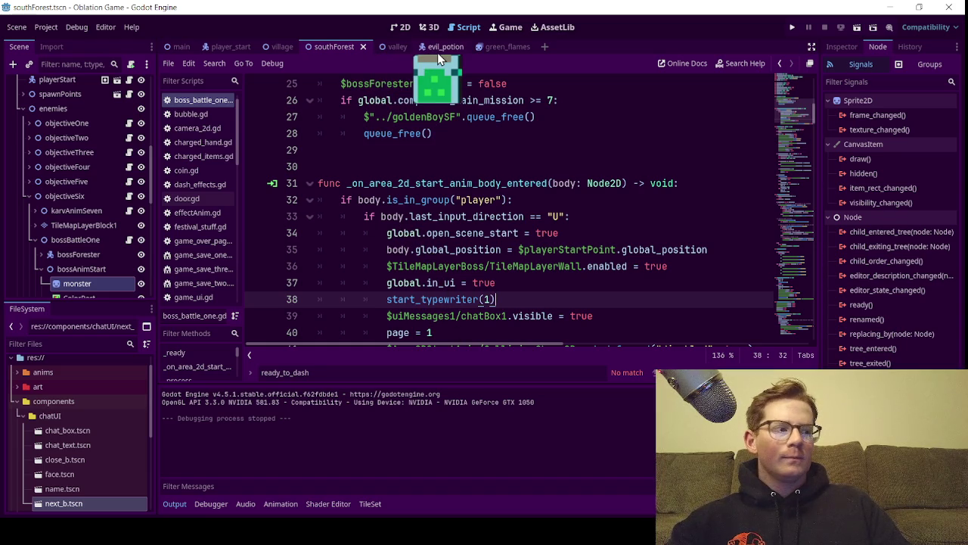
# Add 'global.in_ui = true' after the chatBox1 visible line, save, and return to 2D
pyautogui.click(396, 48)
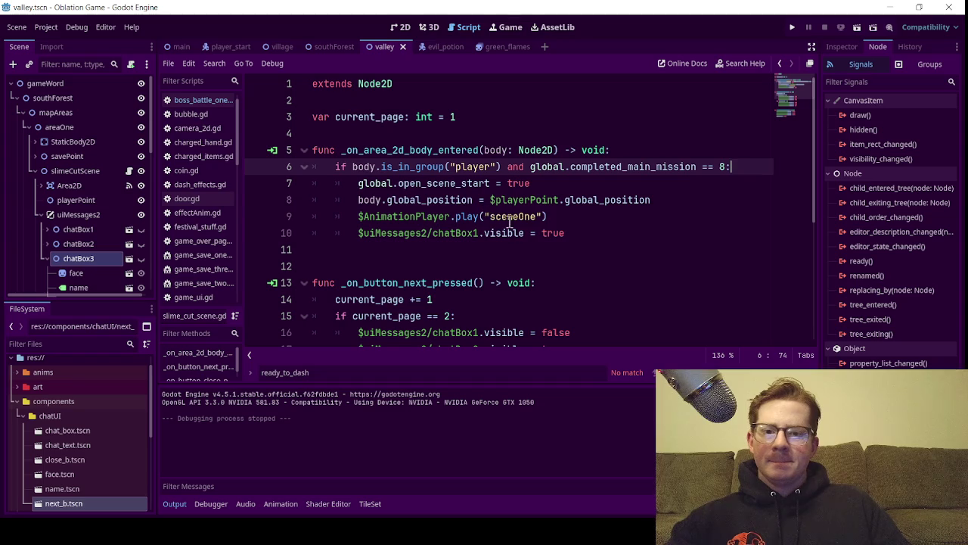
pyautogui.click(585, 237)
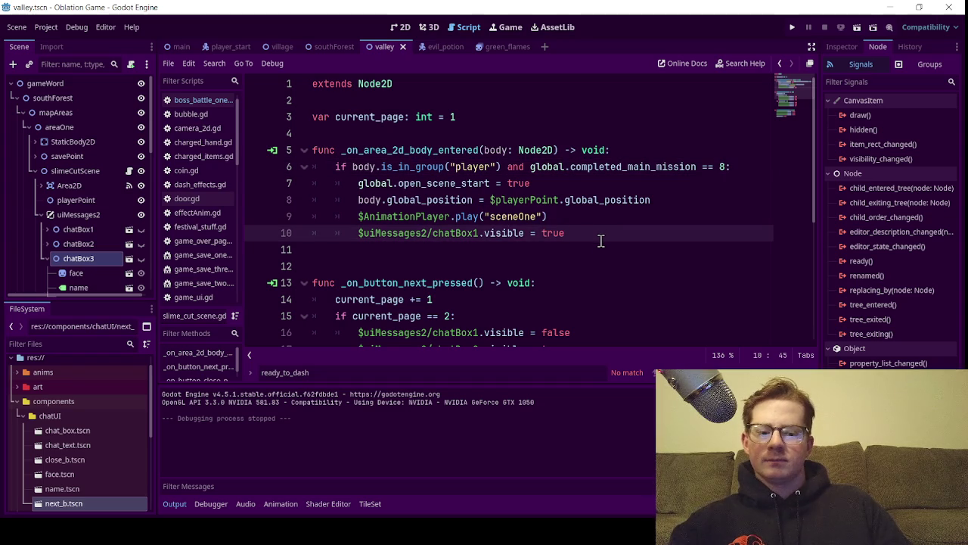
pyautogui.press('Return')
pyautogui.write('global.in_ui = true')
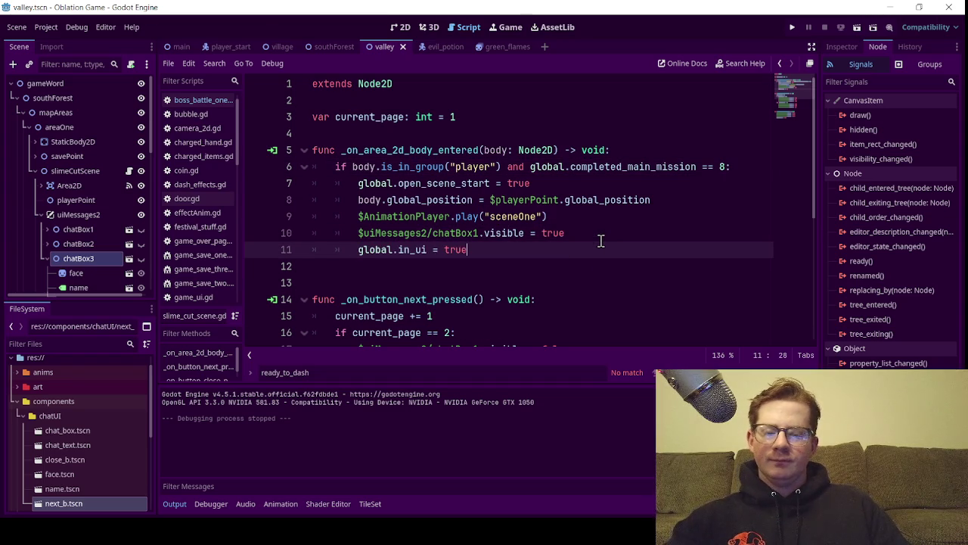
pyautogui.hotkey('ctrl', 's')
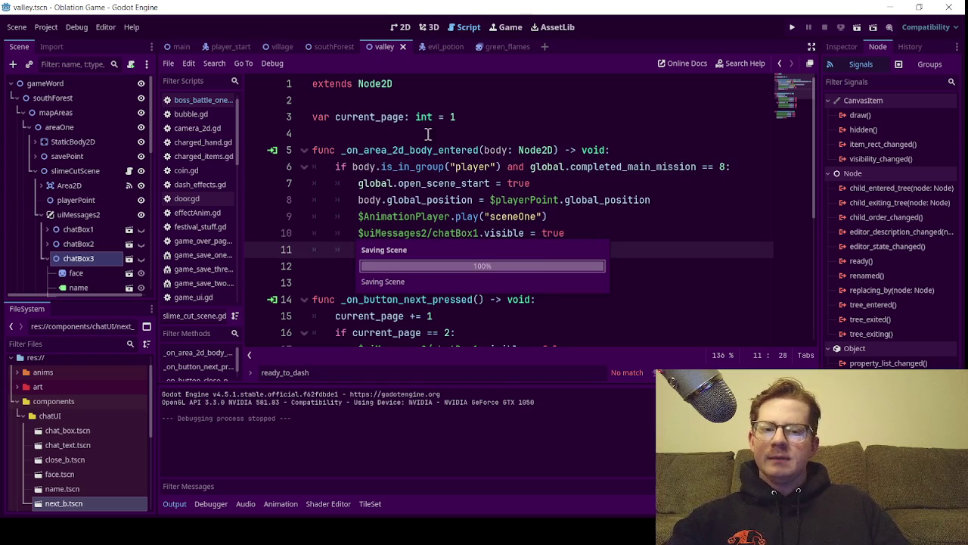
pyautogui.click(401, 26)
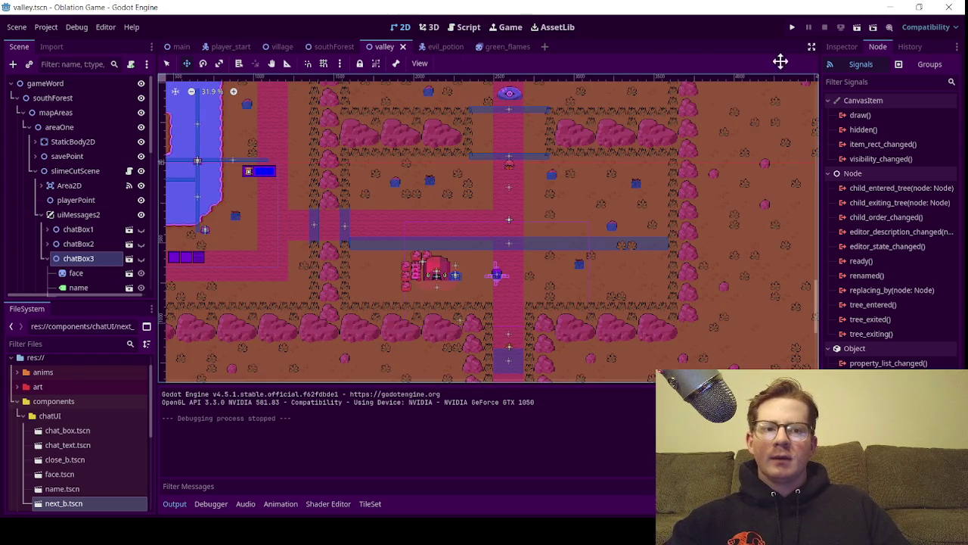
pyautogui.click(855, 30)
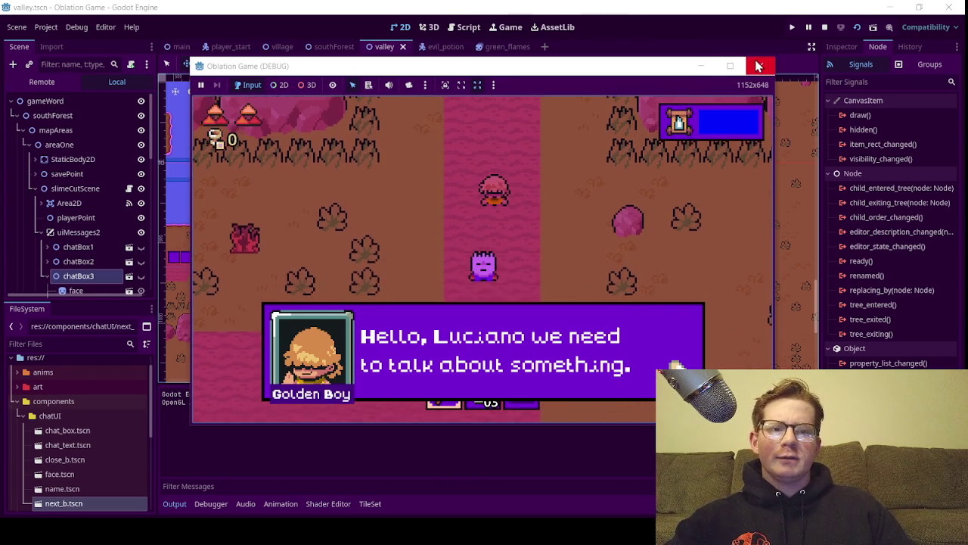
pyautogui.click(759, 65)
pyautogui.click(856, 30)
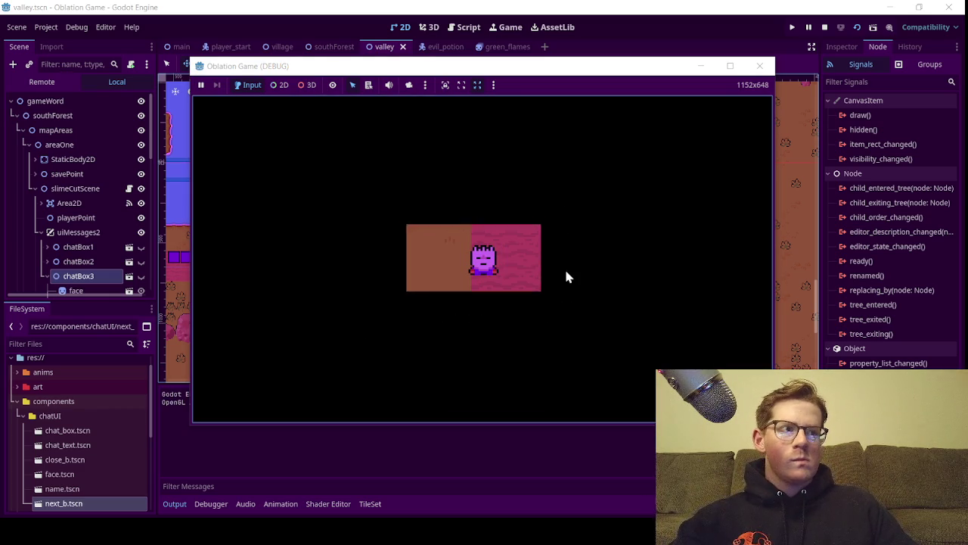
pyautogui.press('Right')
pyautogui.press('Left')
pyautogui.press('Right')
pyautogui.press('Left')
pyautogui.press('Right')
pyautogui.press('Left')
pyautogui.press('Right')
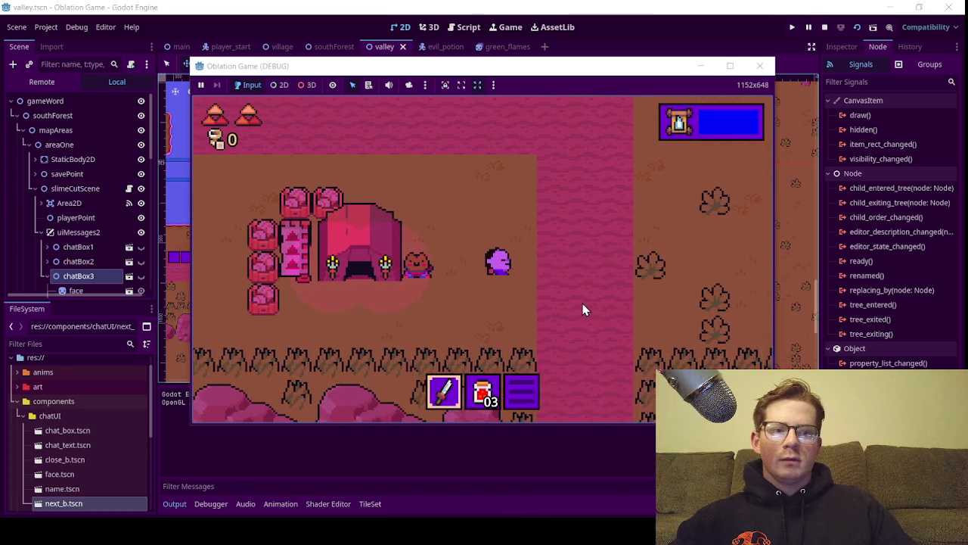
pyautogui.press('Up')
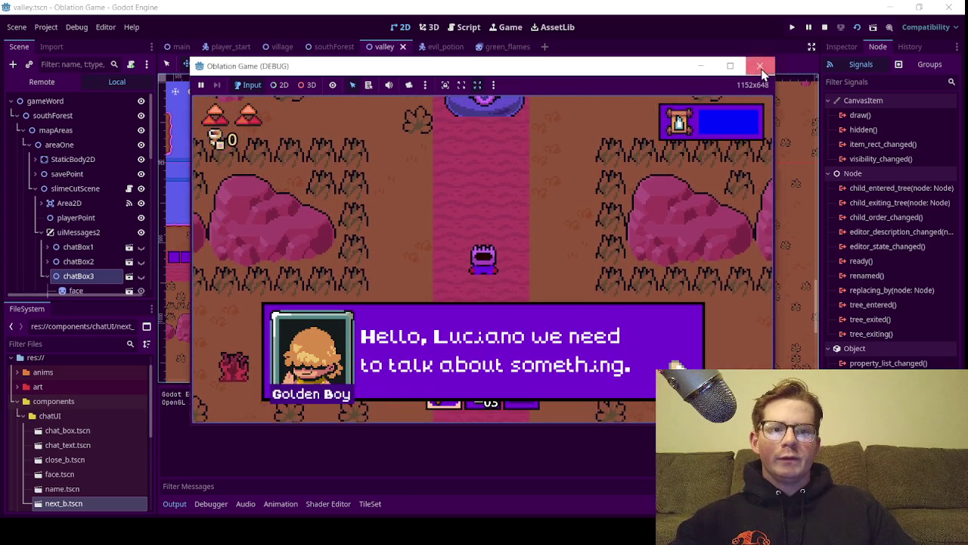
pyautogui.click(760, 67)
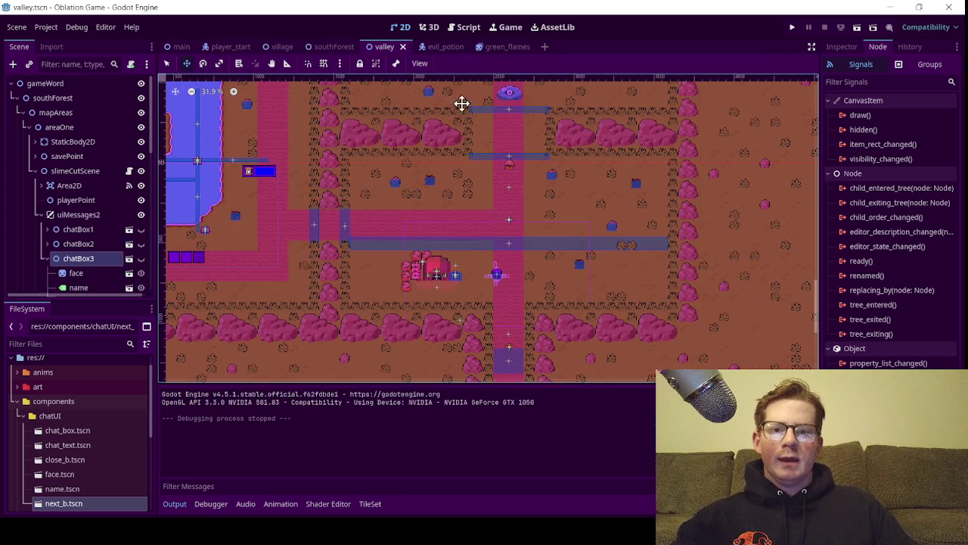
# Review the newly added global.in_ui line in the script editor
pyautogui.click(466, 27)
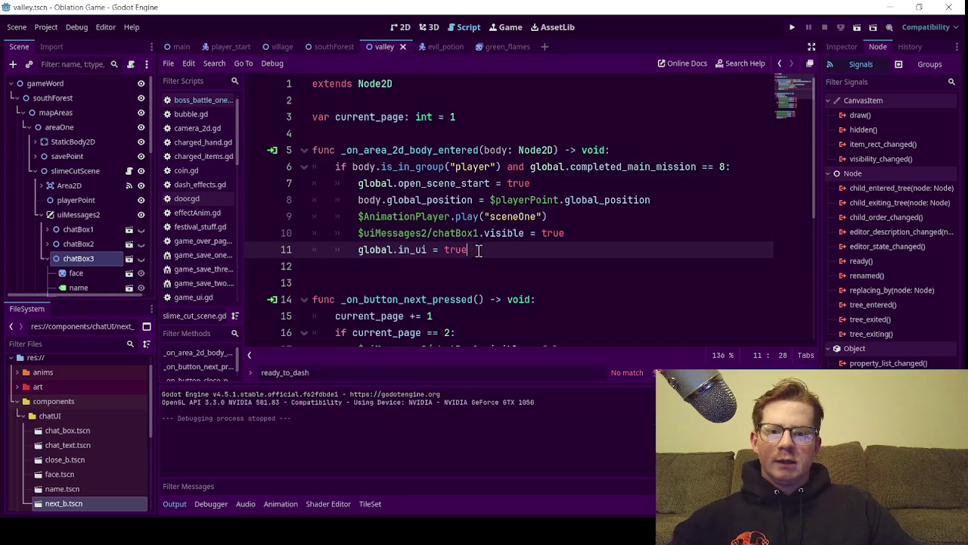
pyautogui.moveTo(477, 251); pyautogui.dragTo(350, 253)
pyautogui.click(503, 249)
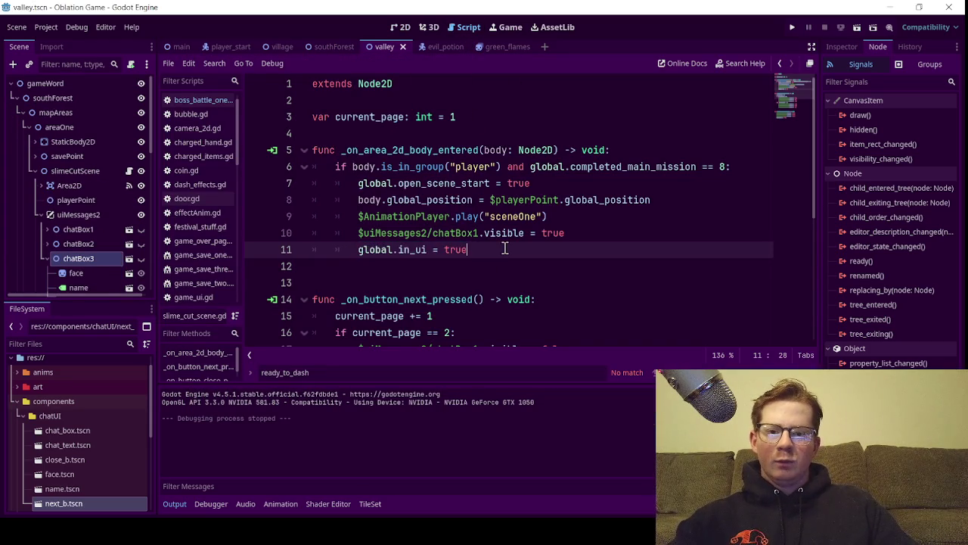
pyautogui.scroll(-4, 435, 200)
pyautogui.scroll(4, 436, 200)
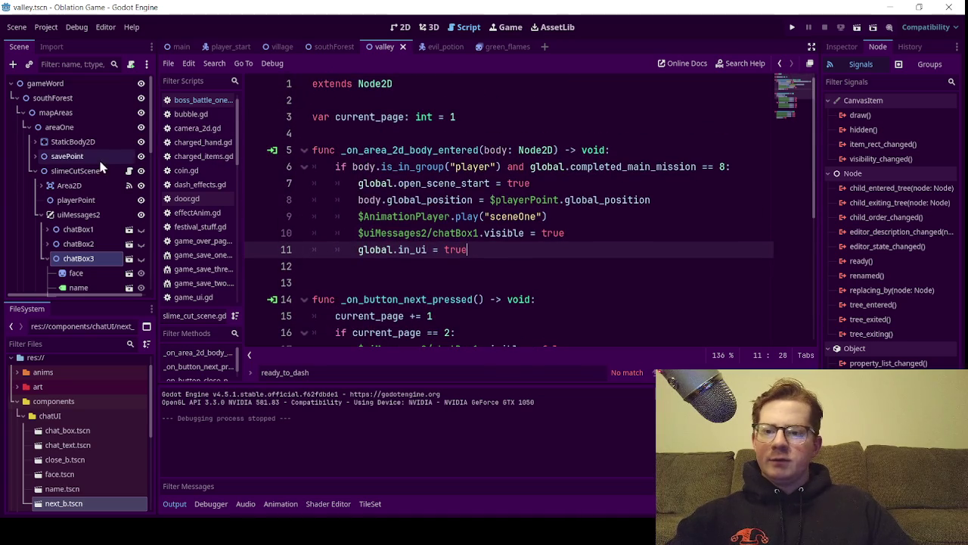
# Browse the village and southForest scenes for reference
pyautogui.click(280, 49)
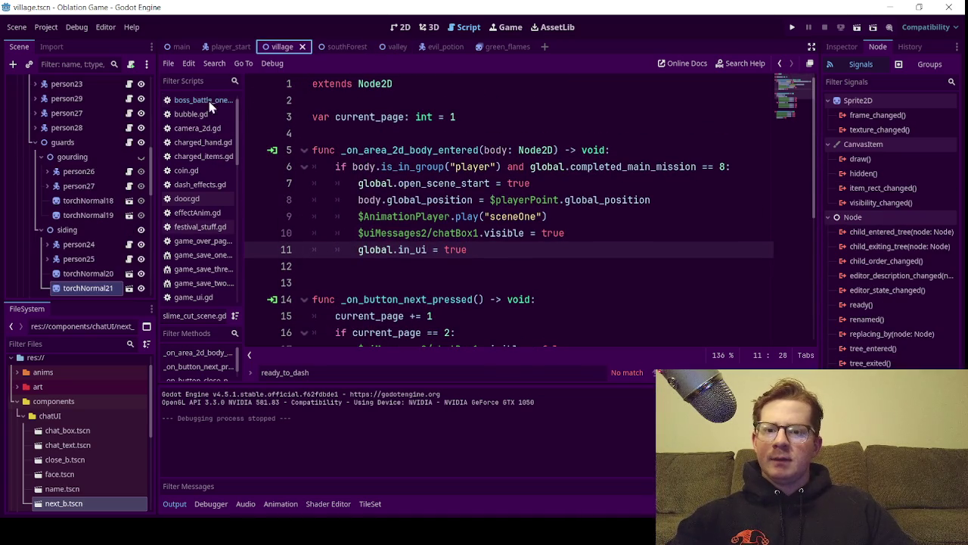
pyautogui.scroll(2, 125, 154)
pyautogui.scroll(-5, 129, 163)
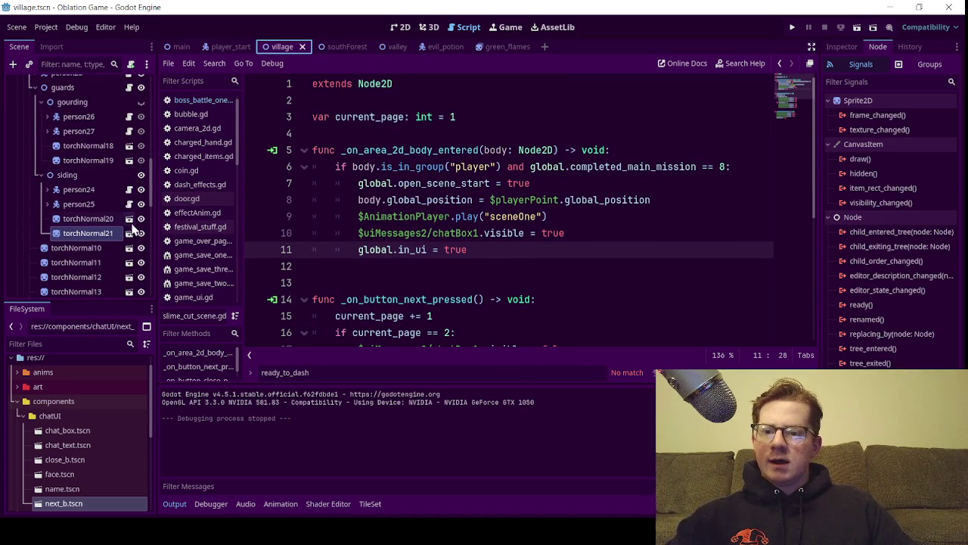
pyautogui.scroll(1, 114, 161)
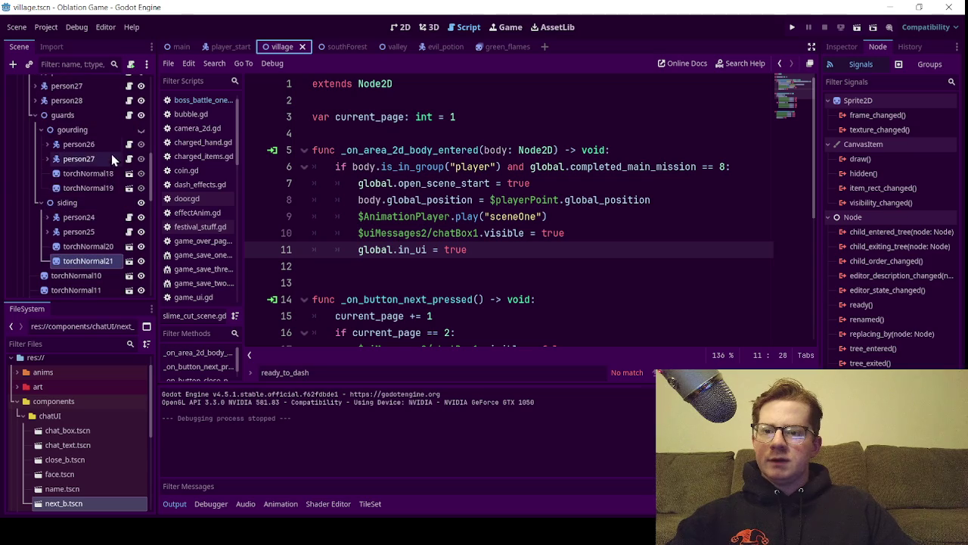
pyautogui.click(344, 47)
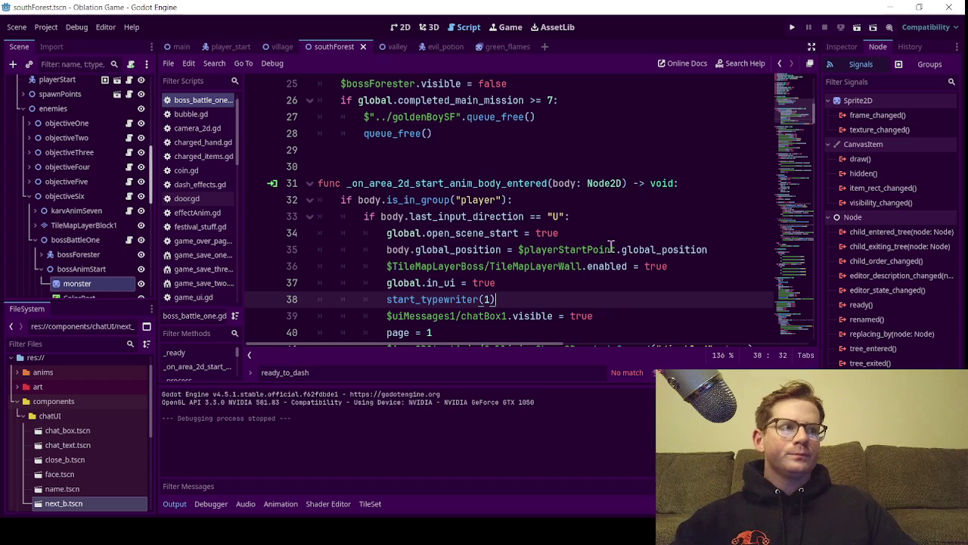
pyautogui.scroll(2, 675, 258)
pyautogui.scroll(-3, 584, 231)
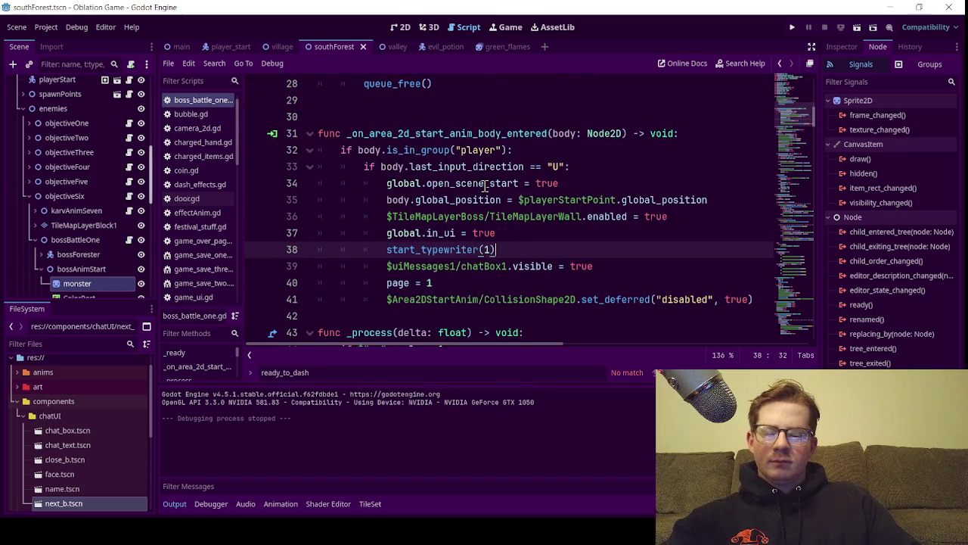
pyautogui.scroll(-1, 496, 239)
pyautogui.scroll(2, 496, 239)
pyautogui.scroll(-5, 488, 239)
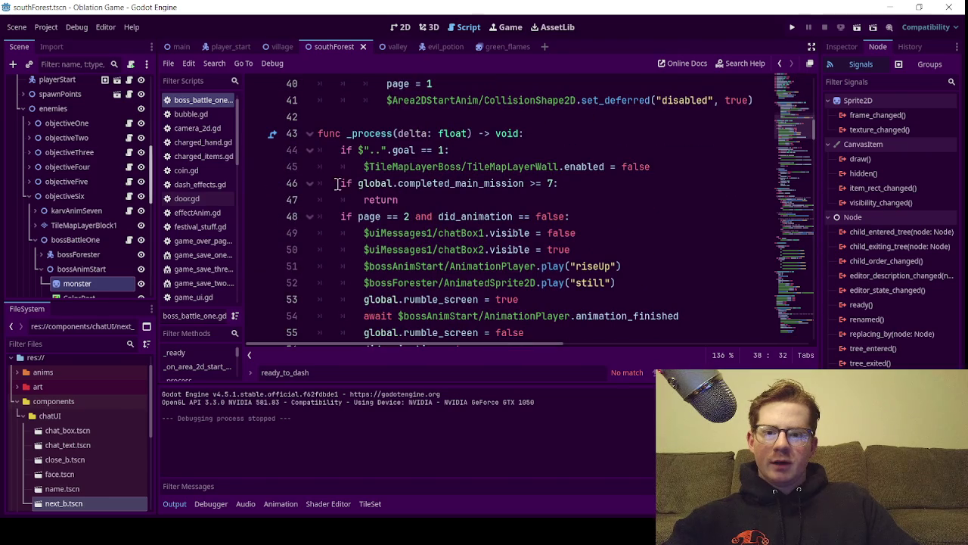
pyautogui.scroll(-2, 410, 250)
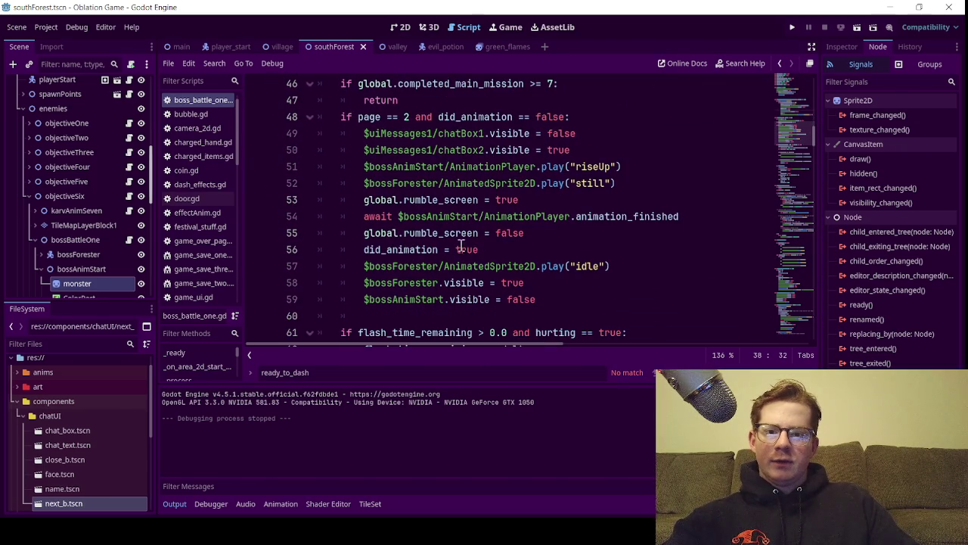
pyautogui.scroll(-3, 467, 270)
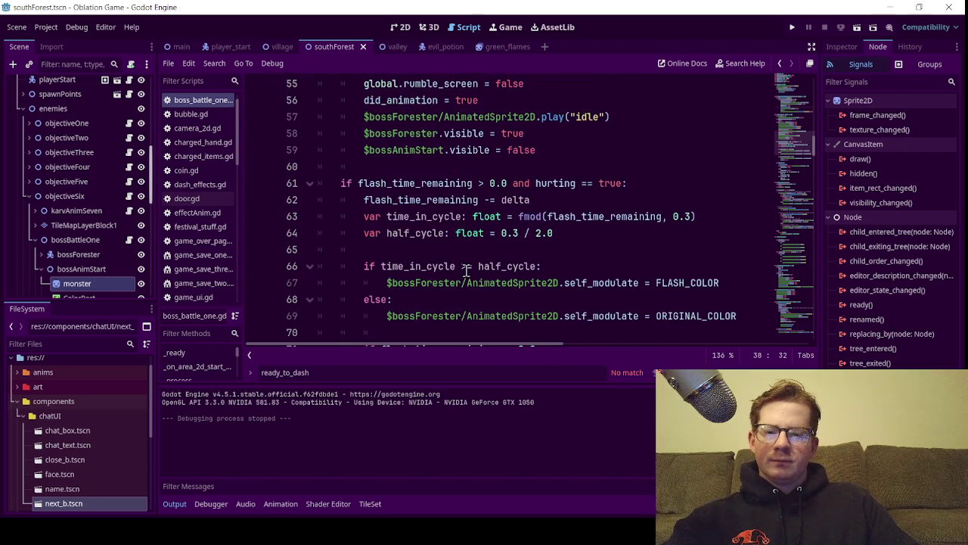
pyautogui.scroll(-8, 467, 271)
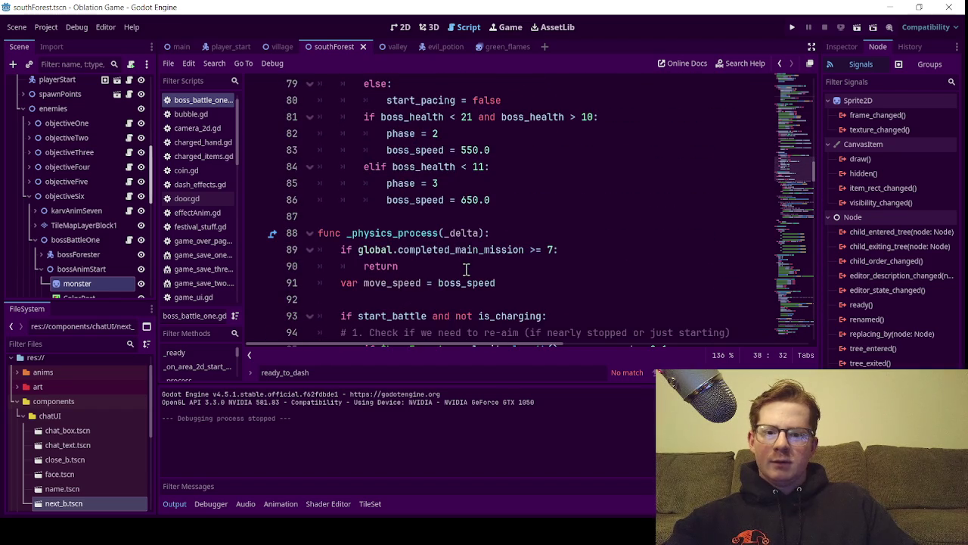
pyautogui.scroll(8, 467, 271)
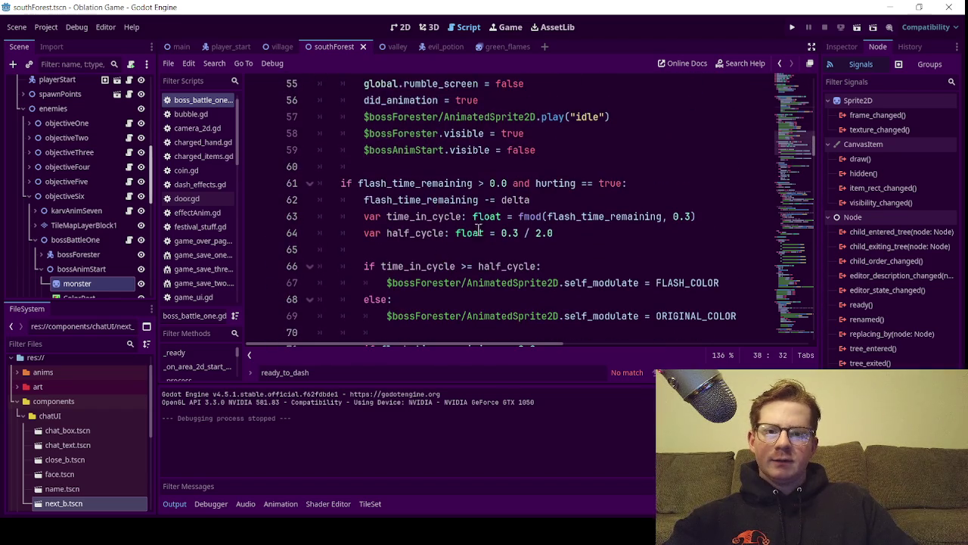
# Return to the valley scene and open slime_cut_scene.gd from the slimeCutScene node
pyautogui.click(395, 45)
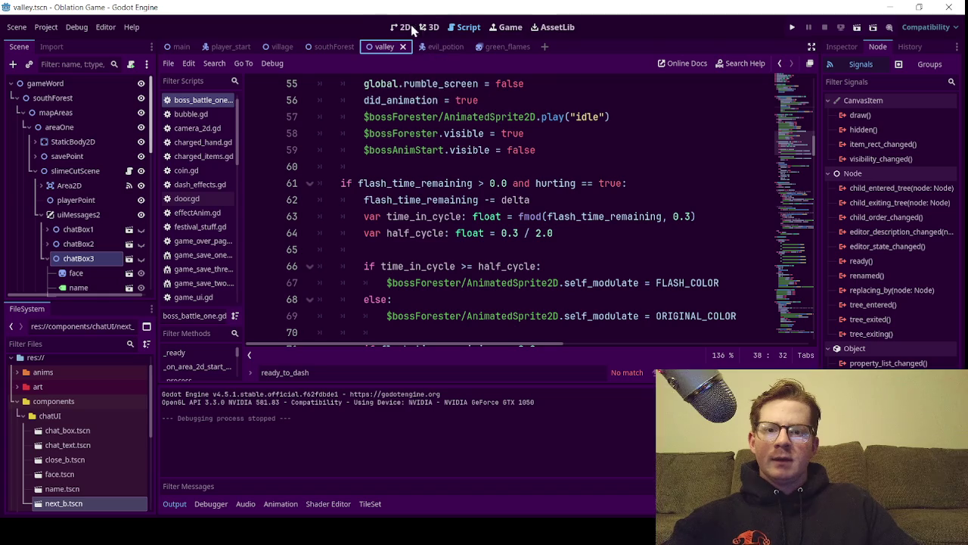
pyautogui.click(401, 27)
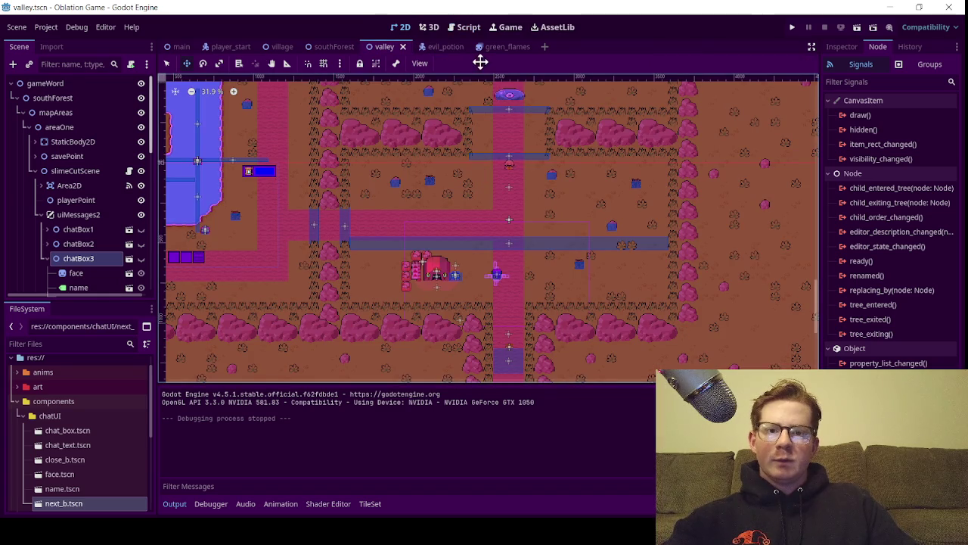
pyautogui.click(462, 30)
pyautogui.scroll(8, 499, 163)
pyautogui.scroll(3, 495, 159)
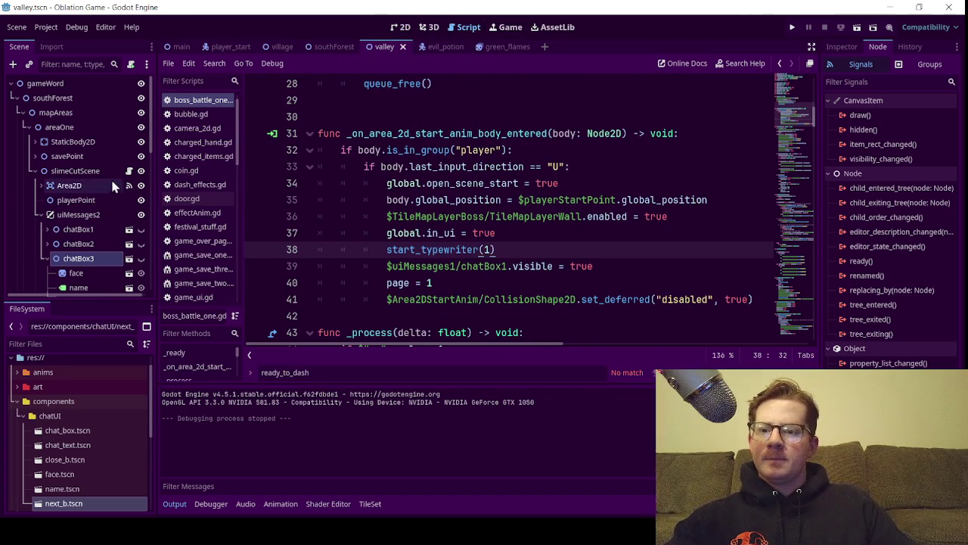
pyautogui.click(129, 171)
pyautogui.scroll(-5, 494, 216)
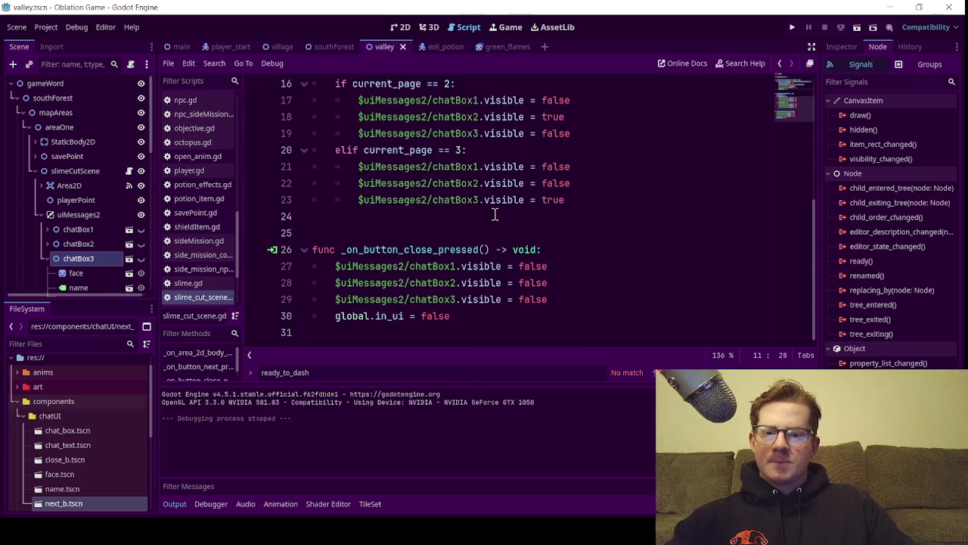
pyautogui.scroll(5, 493, 215)
pyautogui.click(363, 263)
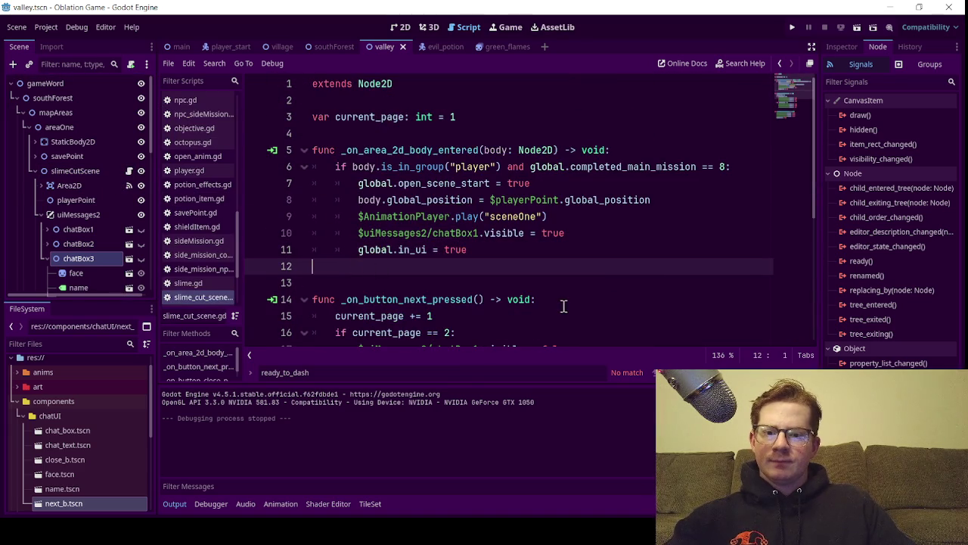
# Add a _process(_delta) function without the float type annotation
pyautogui.press('Return')
pyautogui.write('func _')
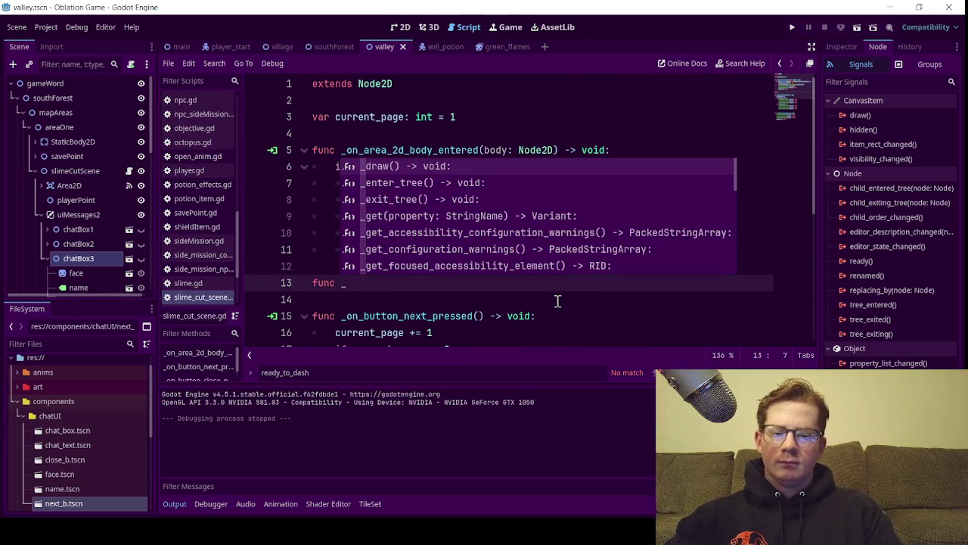
pyautogui.write('pr')
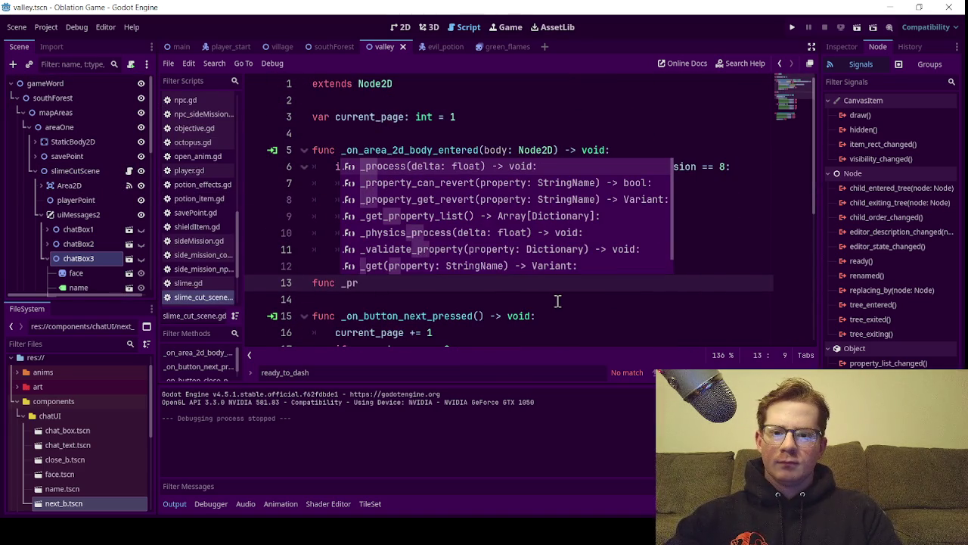
pyautogui.press('Return')
pyautogui.doubleClick(448, 282)
pyautogui.press('BackSpace')
pyautogui.press('BackSpace')
pyautogui.press('BackSpace')
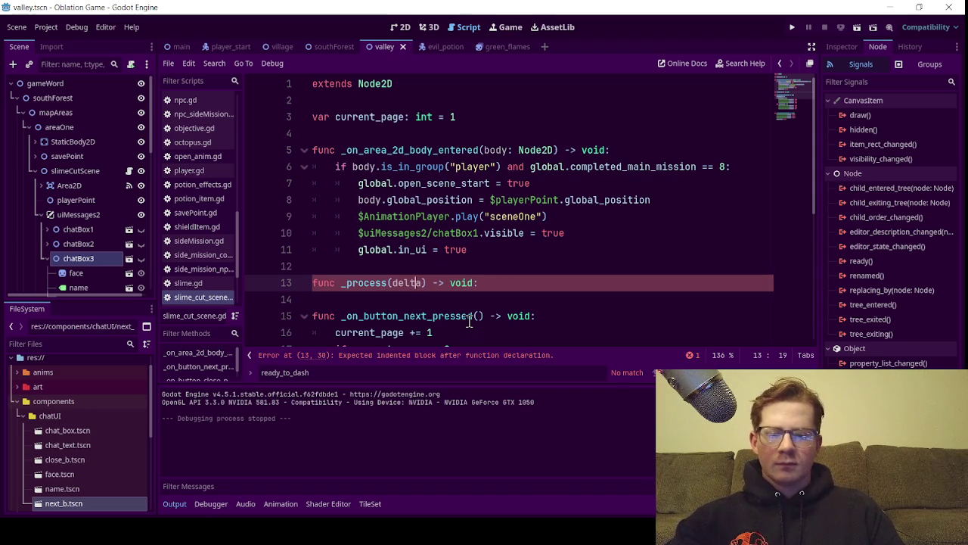
pyautogui.write('_')
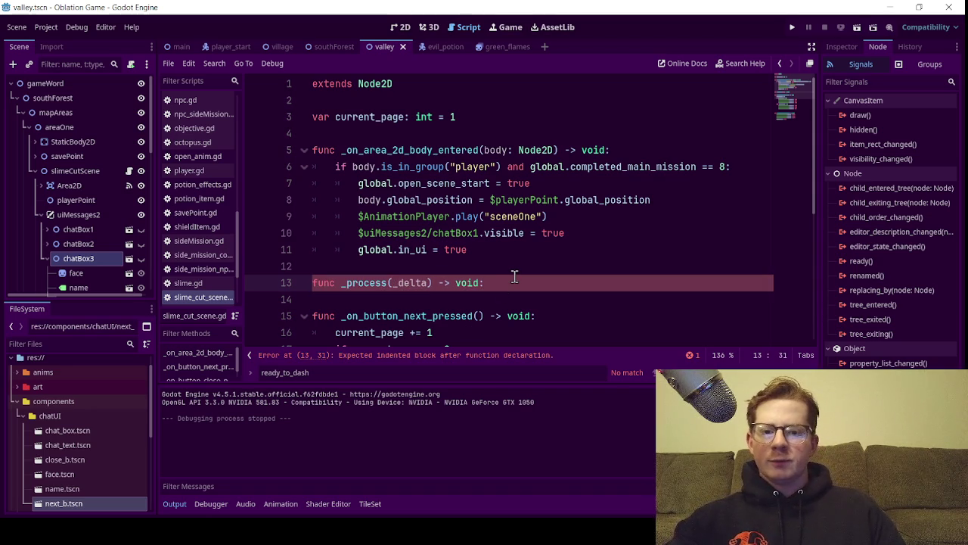
pyautogui.press('Return')
# Declare 'var in_cut_scene_ui: bool = false' under current_page
pyautogui.click(489, 107)
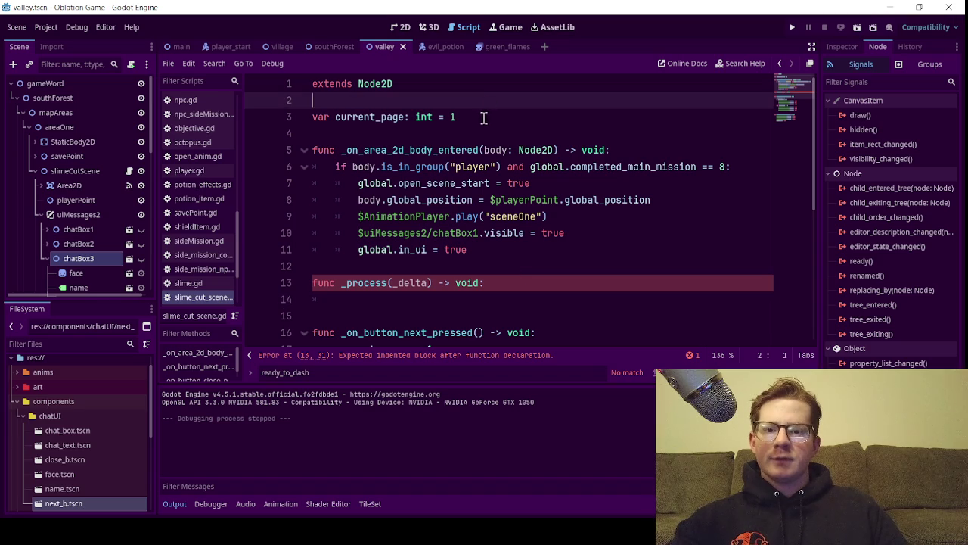
pyautogui.click(483, 117)
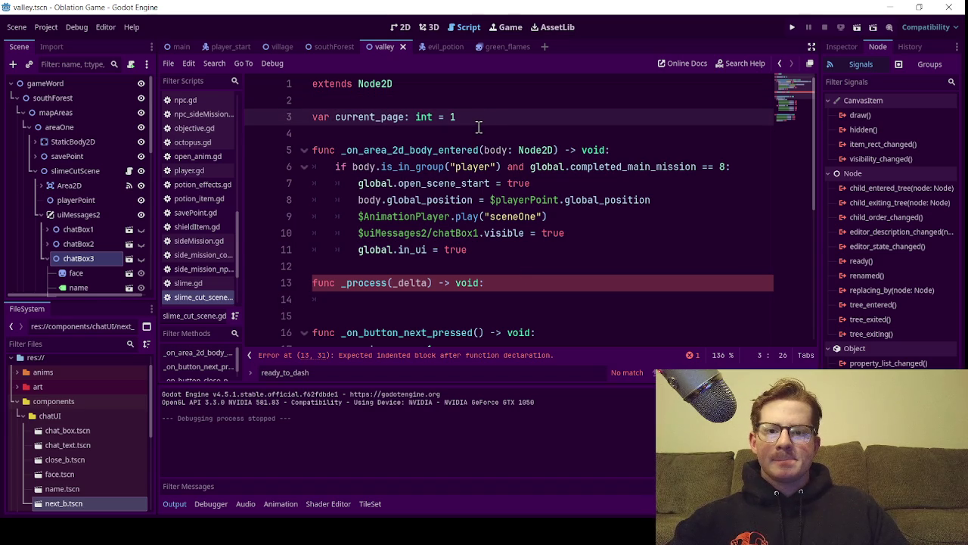
pyautogui.press('Return')
pyautogui.write('var')
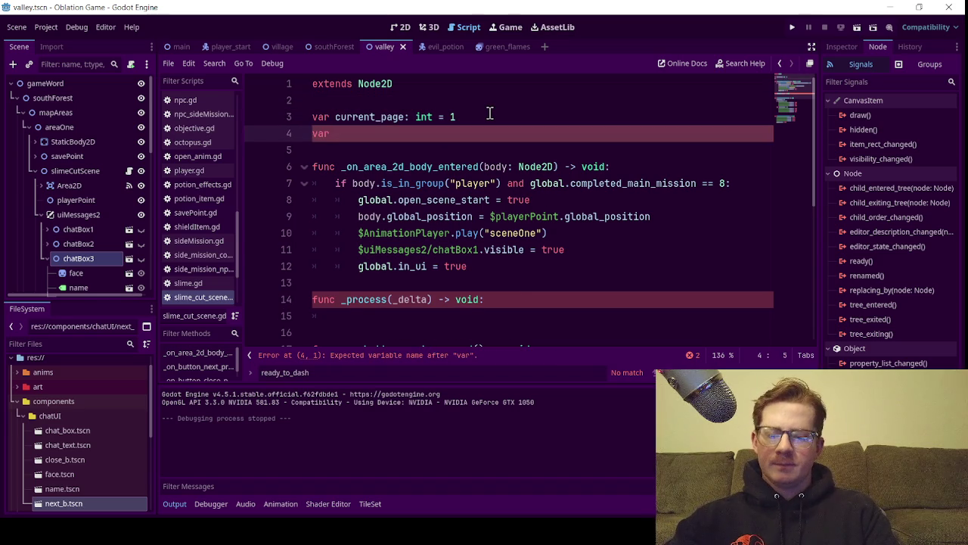
pyautogui.write('in')
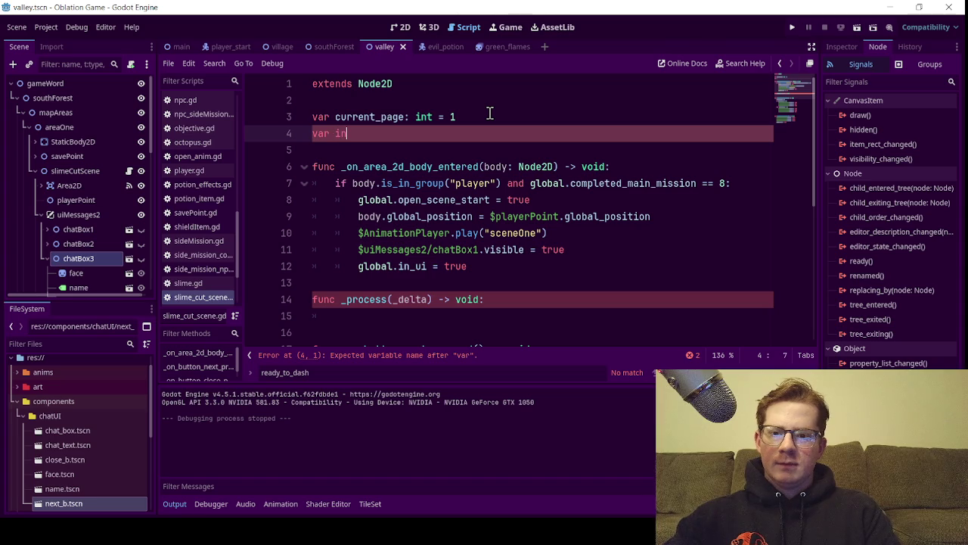
pyautogui.write('_cut_scene_uil')
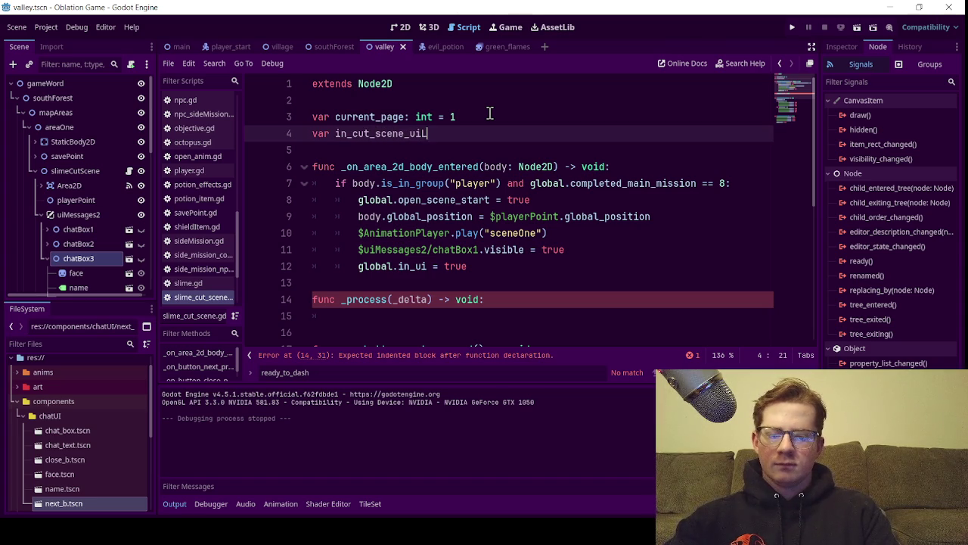
pyautogui.press('BackSpace')
pyautogui.press('BackSpace')
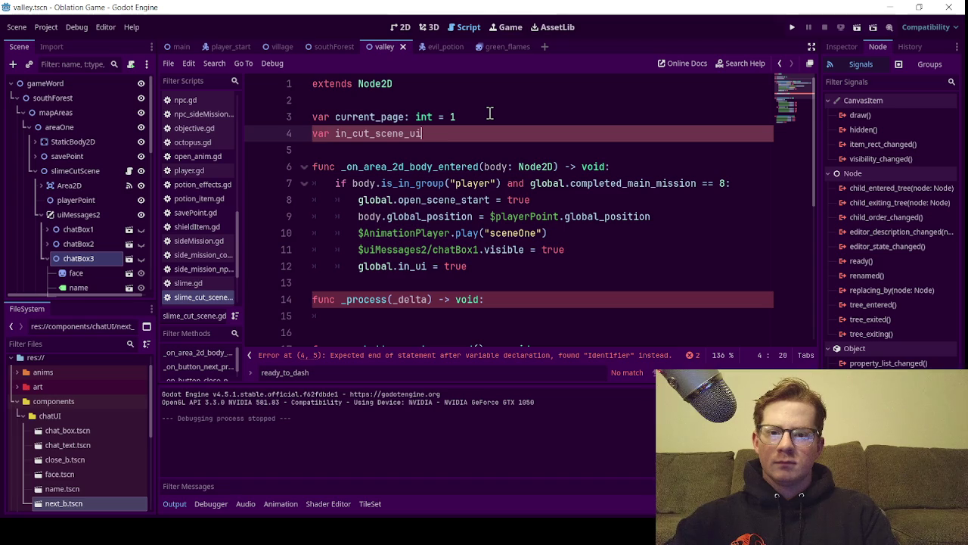
pyautogui.write(':')
pyautogui.press('BackSpace')
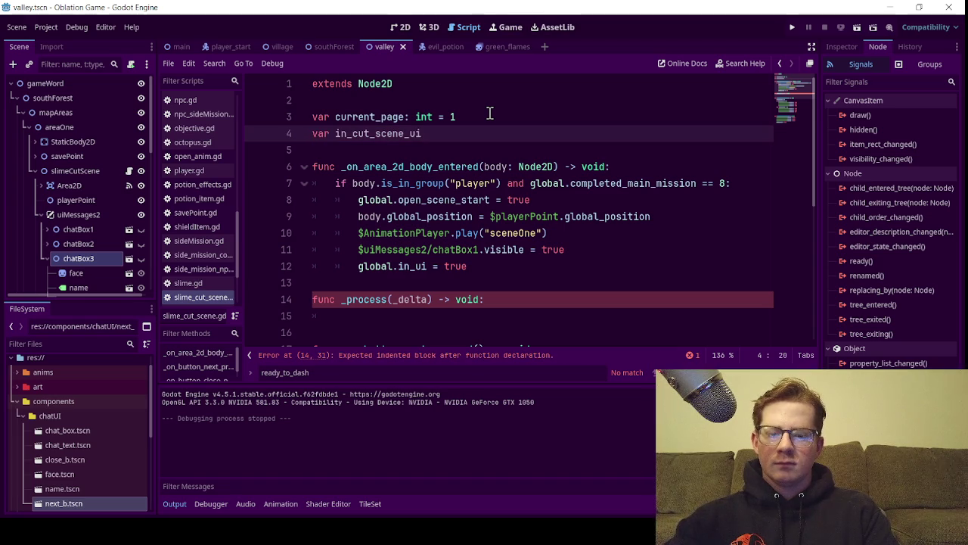
pyautogui.write(': bool ')
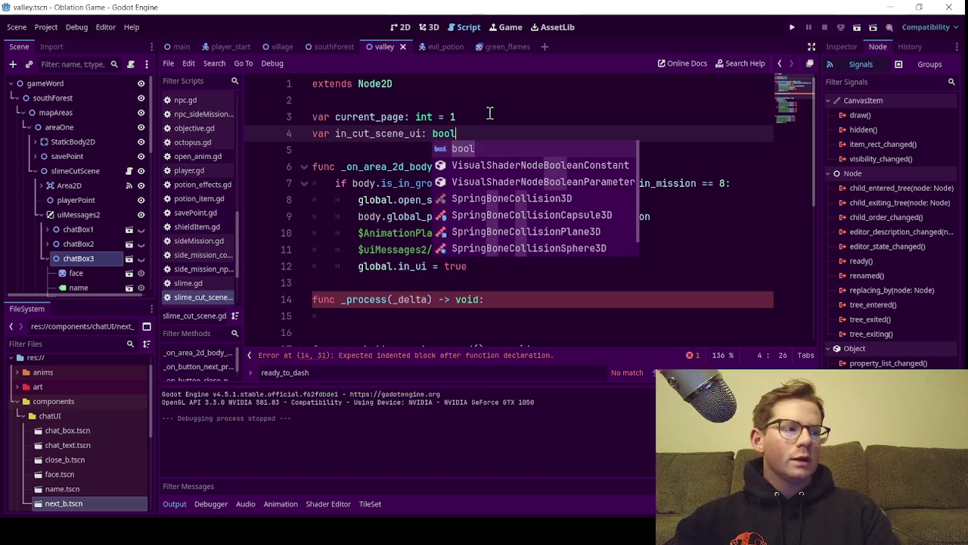
pyautogui.write('= ')
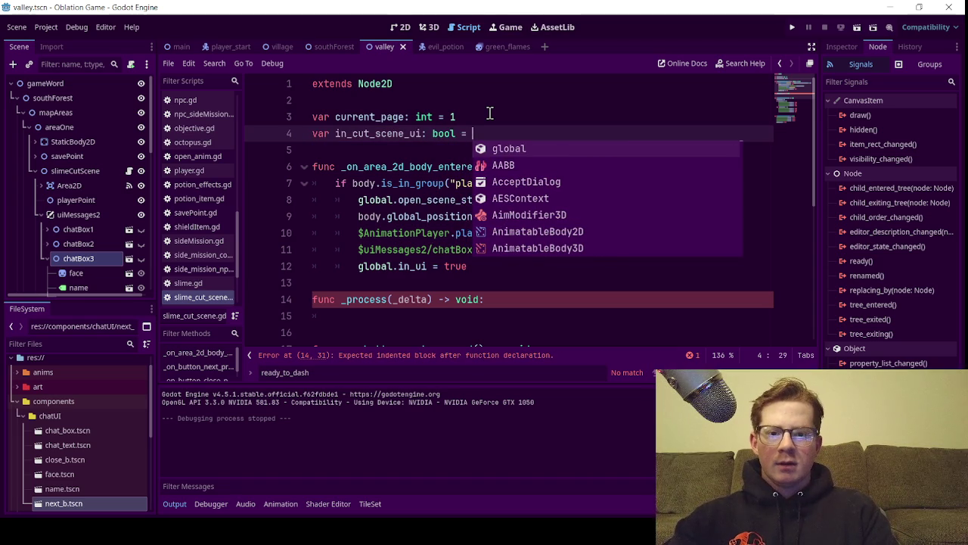
pyautogui.write('false')
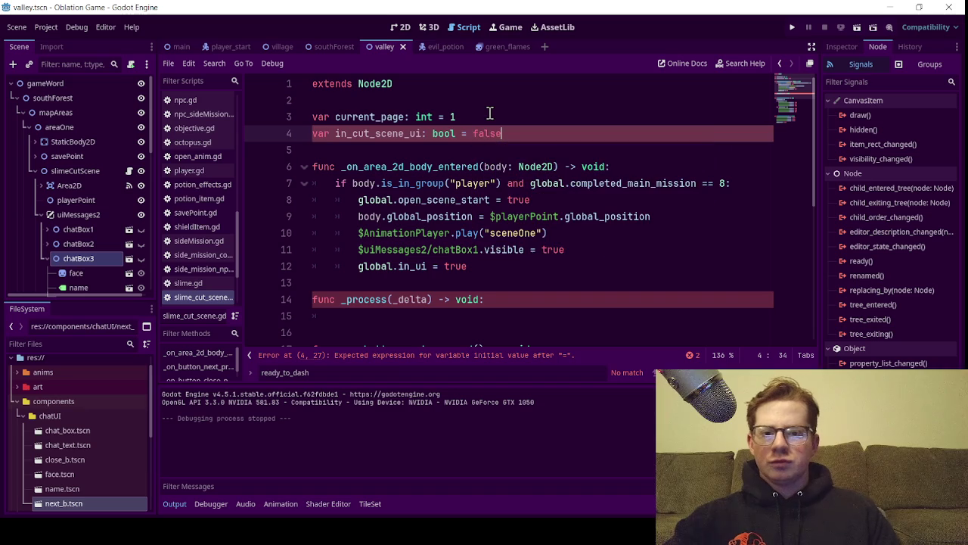
# Make _process set global.in_ui = true when in_cut_scene_ui == true, then save
pyautogui.click(533, 302)
pyautogui.press('Return')
pyautogui.write('if ')
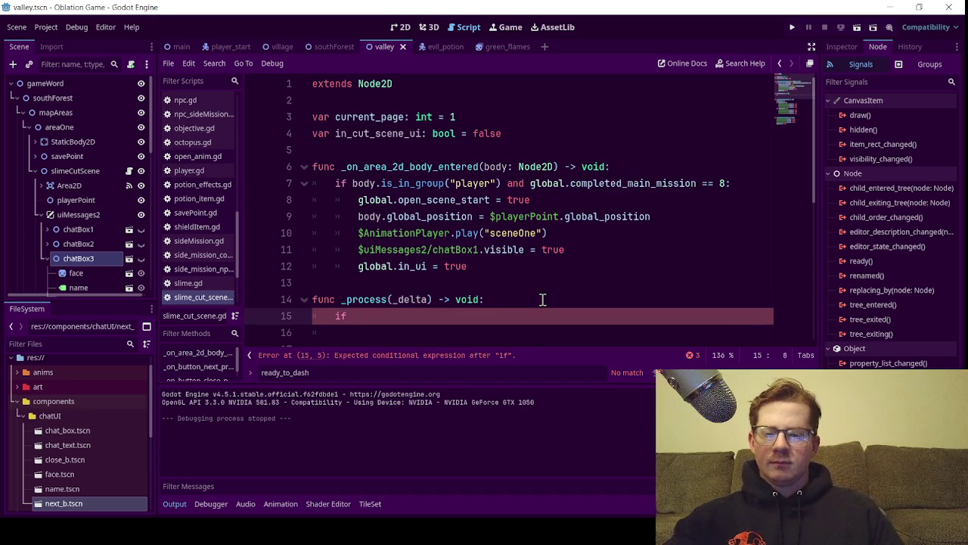
pyautogui.write('global.in_ui = true')
pyautogui.doubleClick(408, 133)
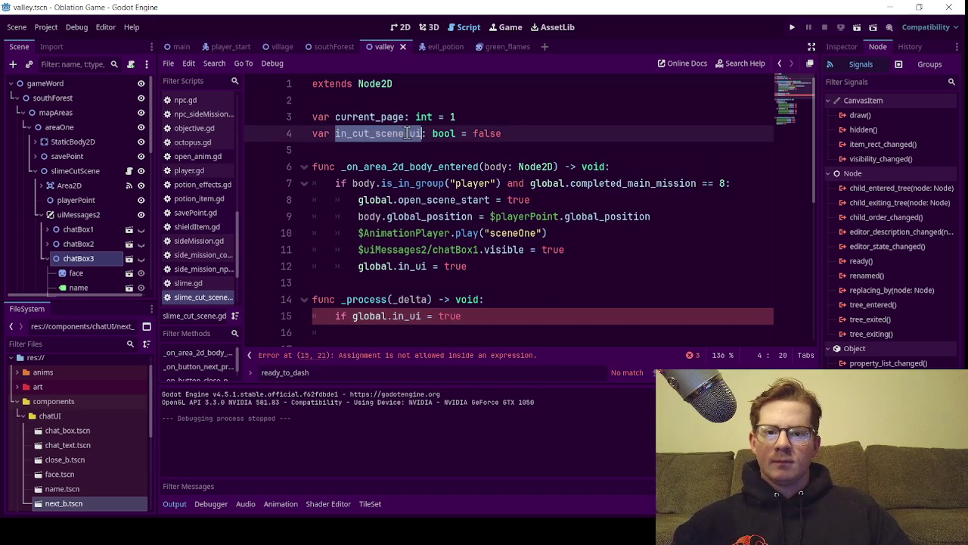
pyautogui.click(352, 316)
pyautogui.write('in_cut_scene_ui')
pyautogui.write('== true')
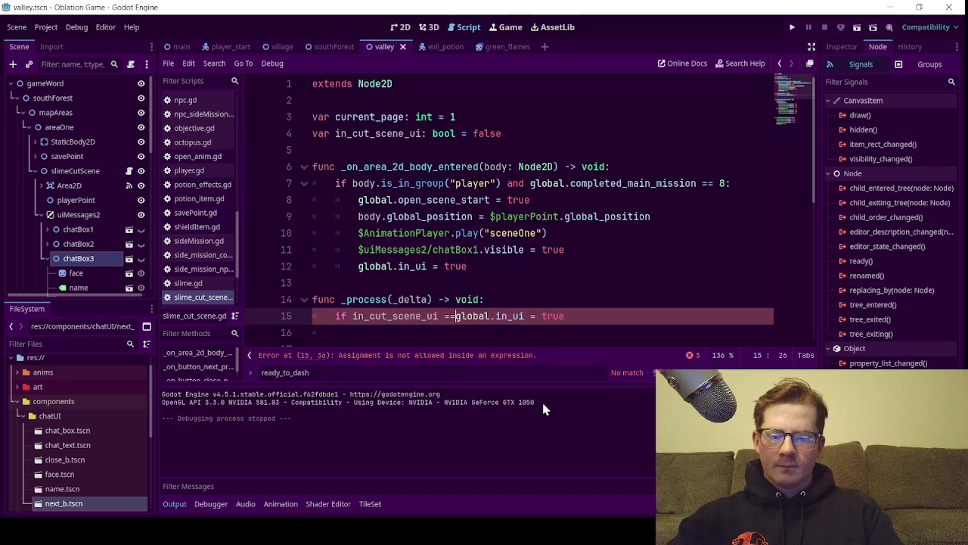
pyautogui.write(':')
pyautogui.press('Return')
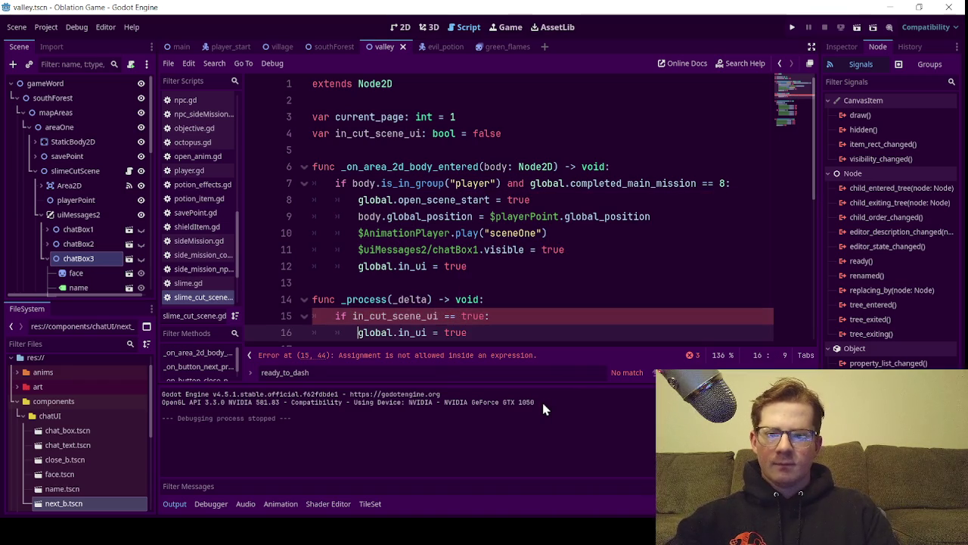
pyautogui.hotkey('ctrl', 's')
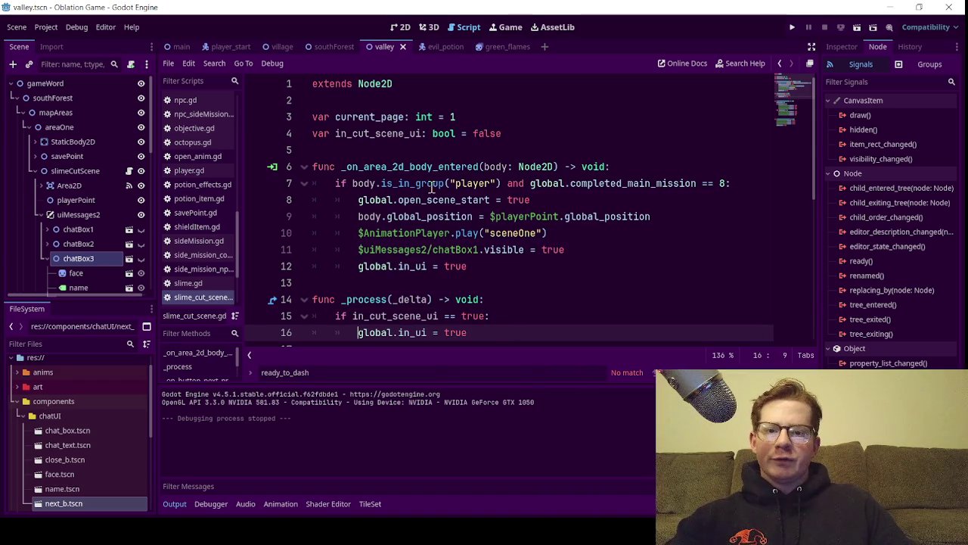
# Add 'in_cut_scene_ui = false' after the chatBox3 hide line in the close handler and save
pyautogui.click(411, 167)
pyautogui.doubleClick(373, 133)
pyautogui.hotkey('ctrl', 'c')
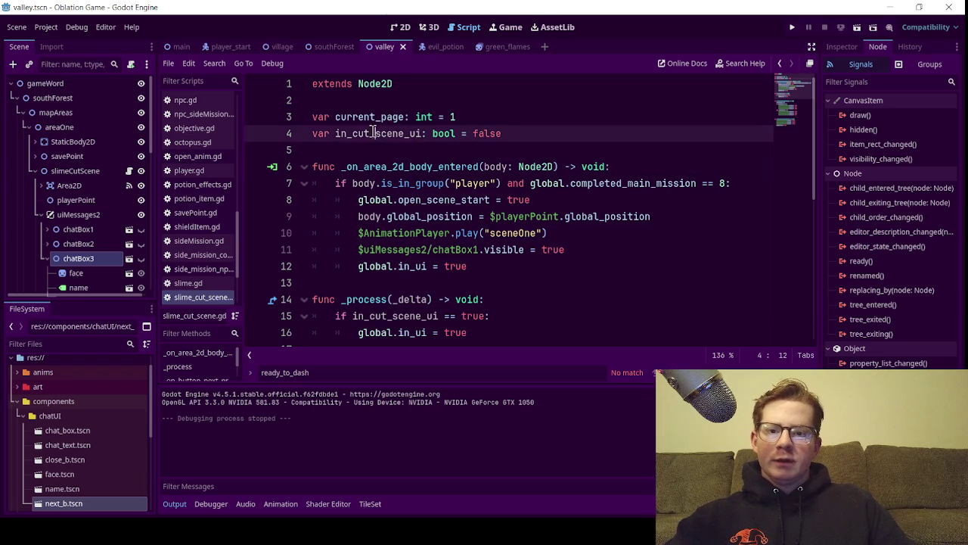
pyautogui.scroll(-6, 425, 200)
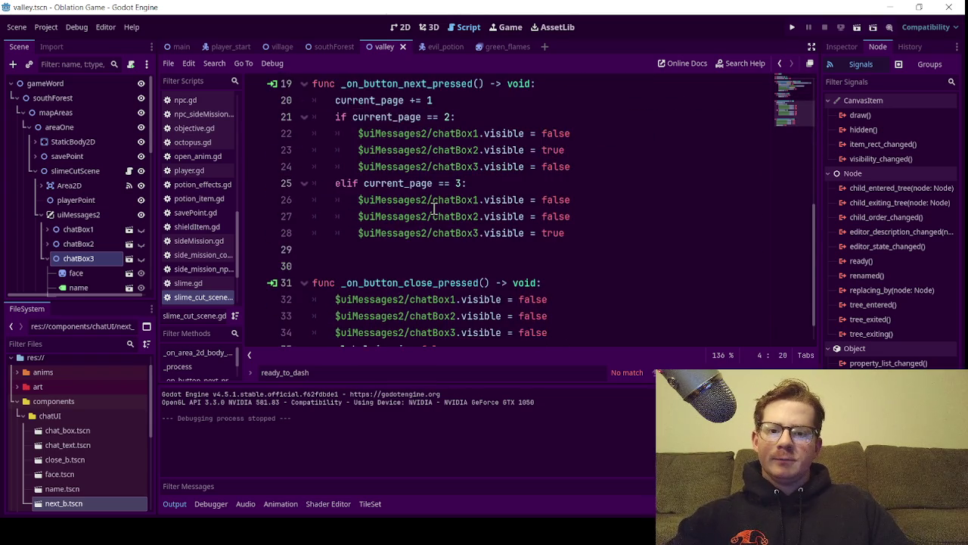
pyautogui.scroll(2, 434, 208)
pyautogui.scroll(-3, 434, 209)
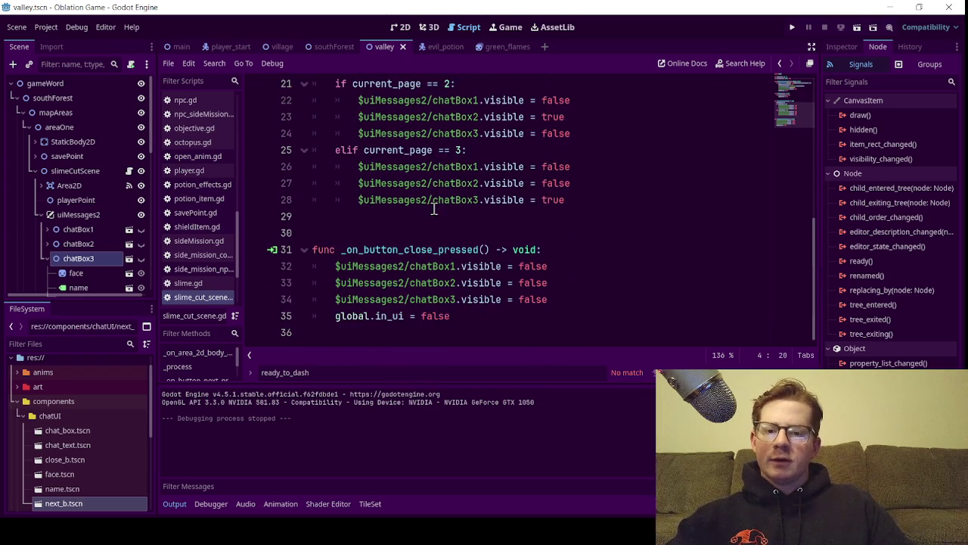
pyautogui.click(587, 292)
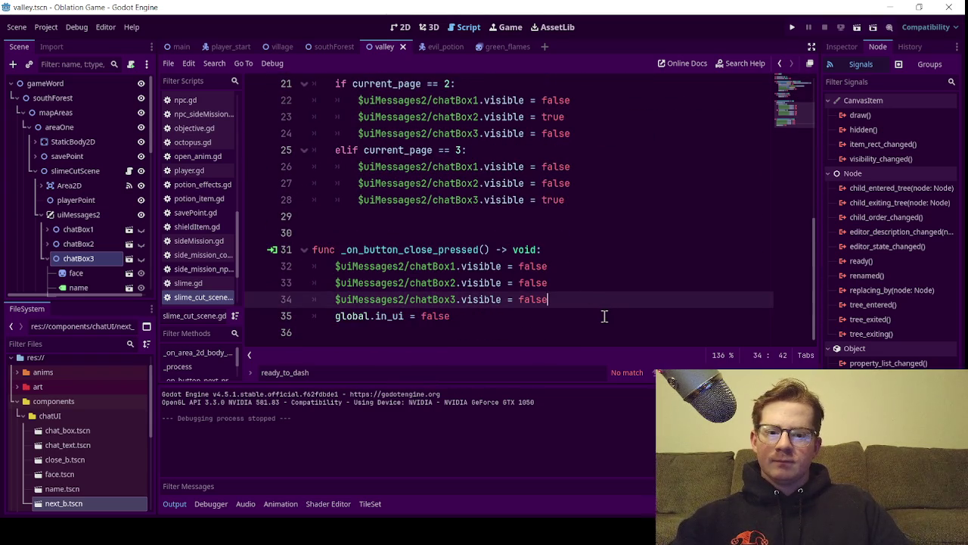
pyautogui.press('Return')
pyautogui.hotkey('ctrl', 'v')
pyautogui.write('= fa')
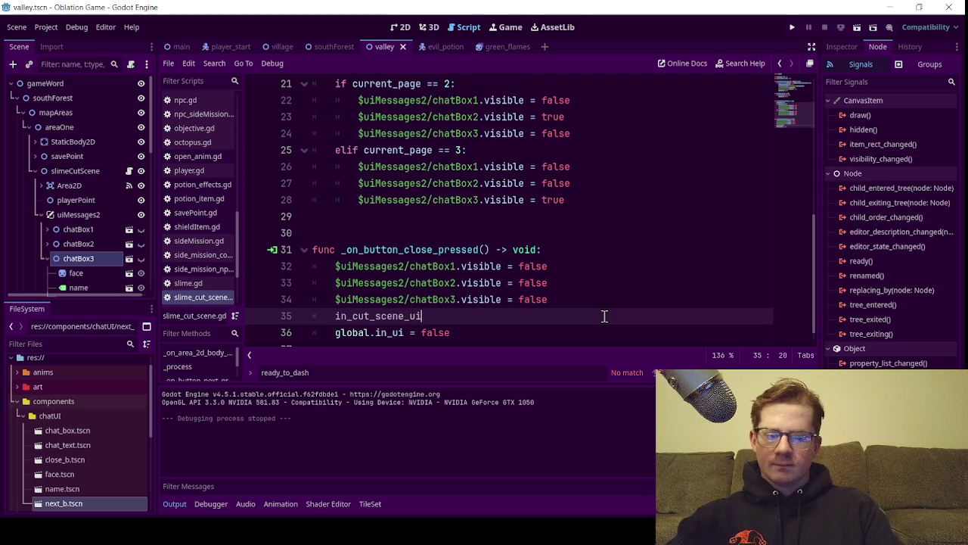
pyautogui.write('lse')
pyautogui.hotkey('ctrl', 's')
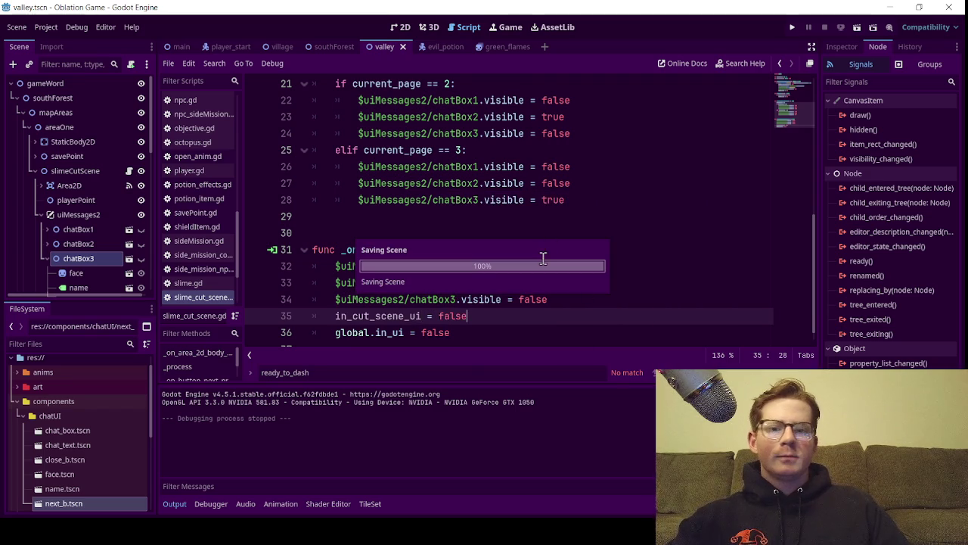
# Delete the extra blank line on line 29, save, and run the game from the valley scene
pyautogui.click(366, 218)
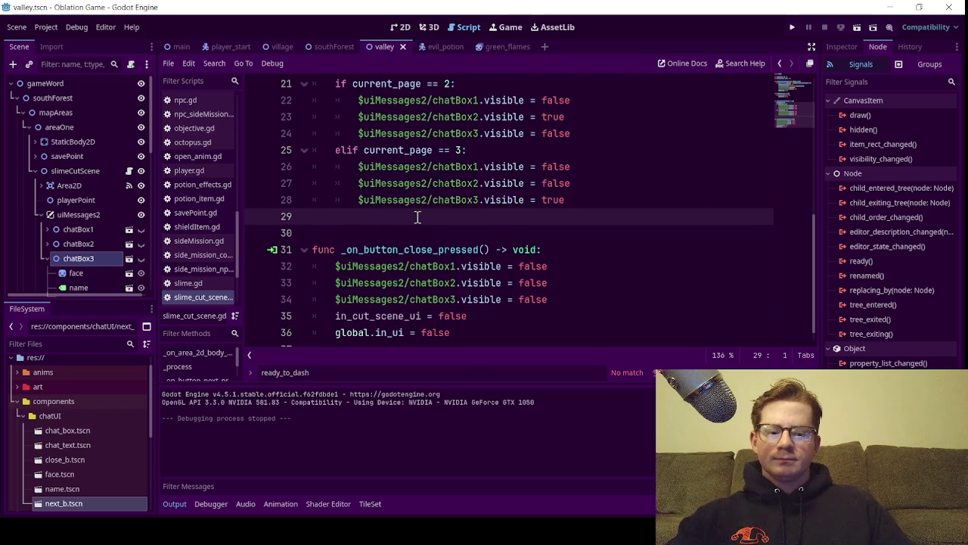
pyautogui.press('BackSpace')
pyautogui.hotkey('ctrl', 's')
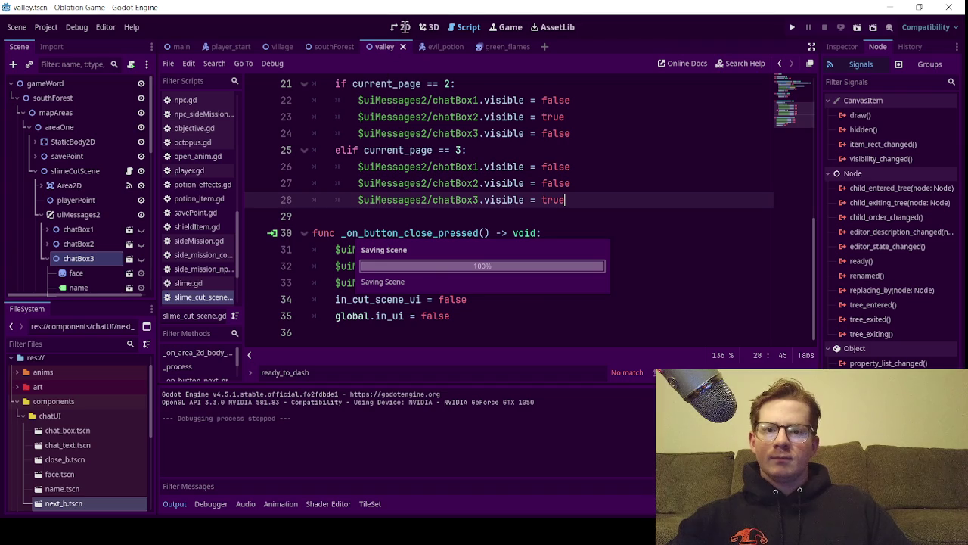
pyautogui.click(401, 27)
pyautogui.click(840, 27)
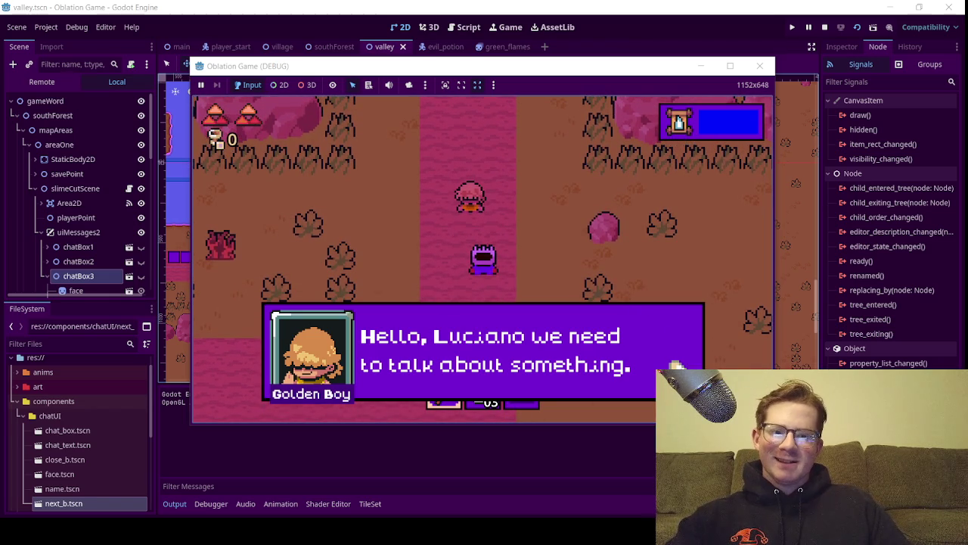
# Advance the cutscene dialogue, close the test run, and return to slime_cut_scene.gd
pyautogui.press('space')
pyautogui.click(761, 67)
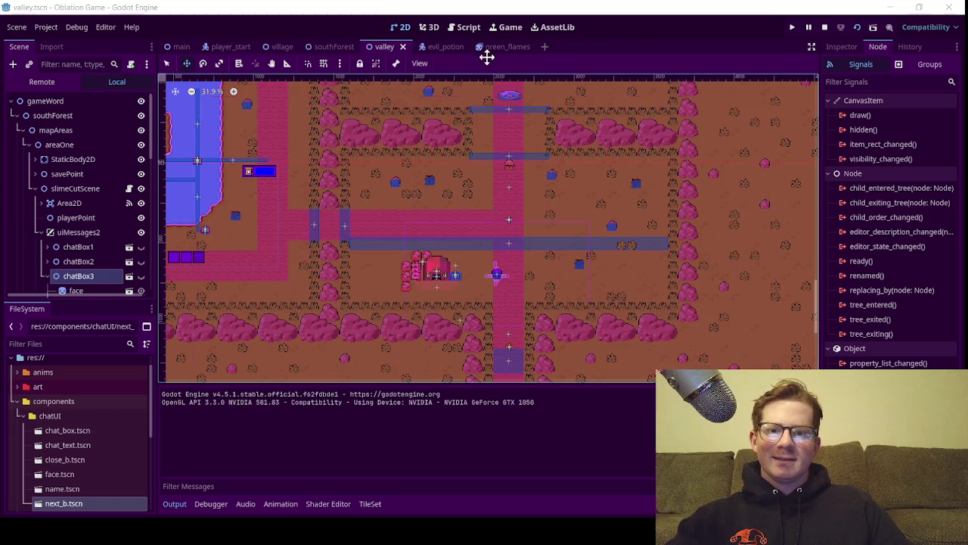
pyautogui.click(468, 34)
# Insert 'in_cut_scene_ui = true' first in _on_area_2d_body_entered's player check and save
pyautogui.scroll(4, 543, 215)
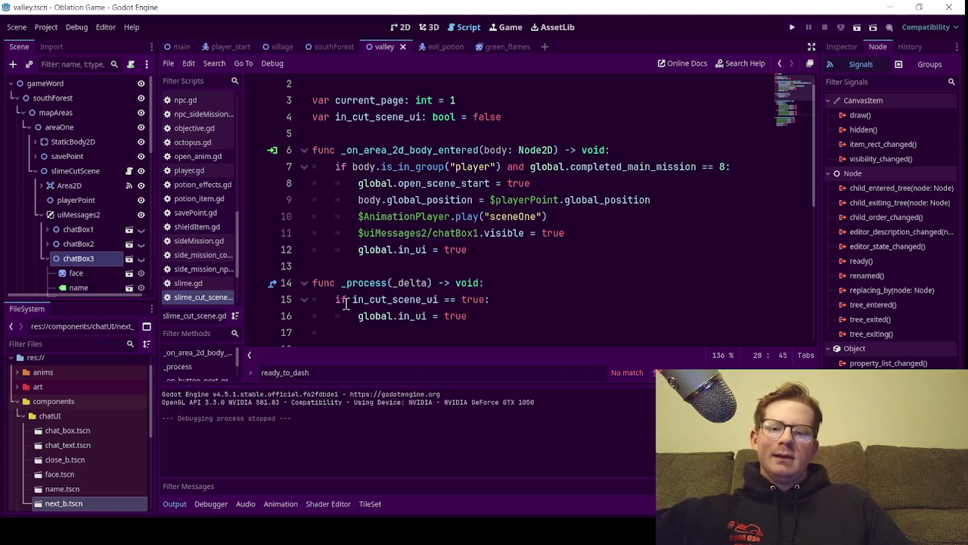
pyautogui.doubleClick(400, 298)
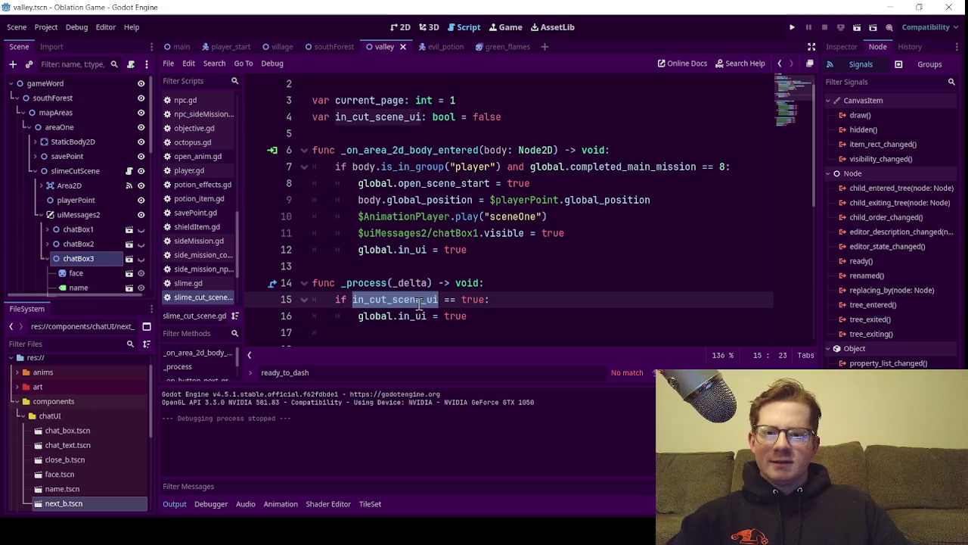
pyautogui.click(398, 249)
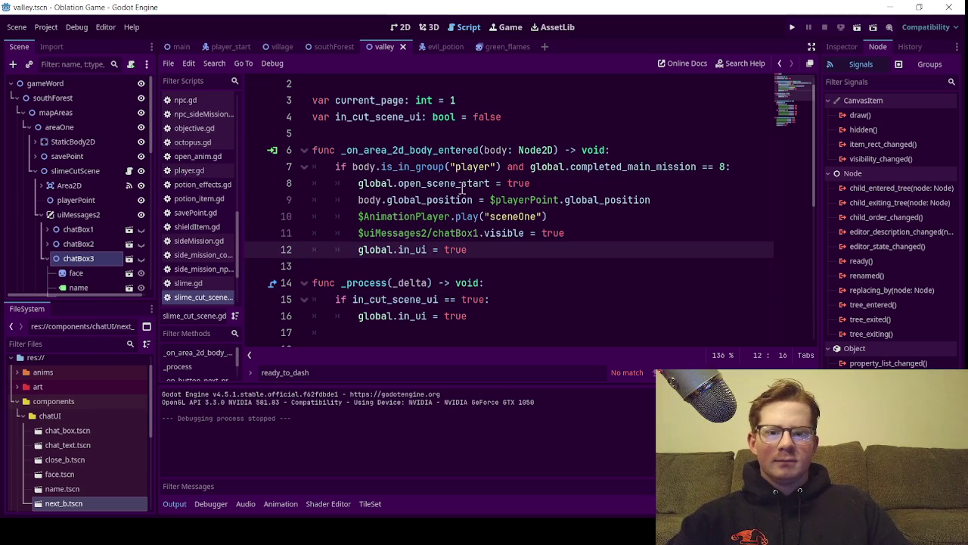
pyautogui.click(733, 167)
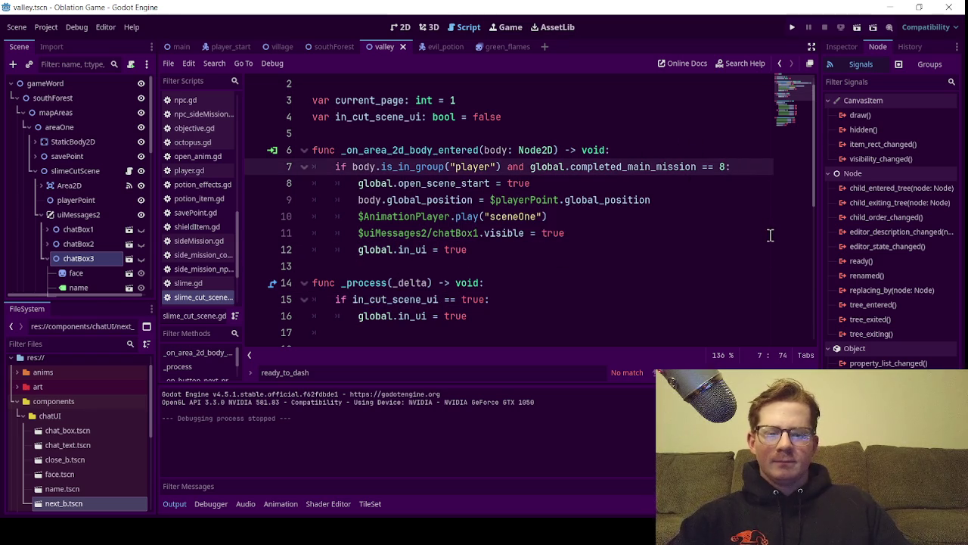
pyautogui.press('Return')
pyautogui.hotkey('ctrl', 'v')
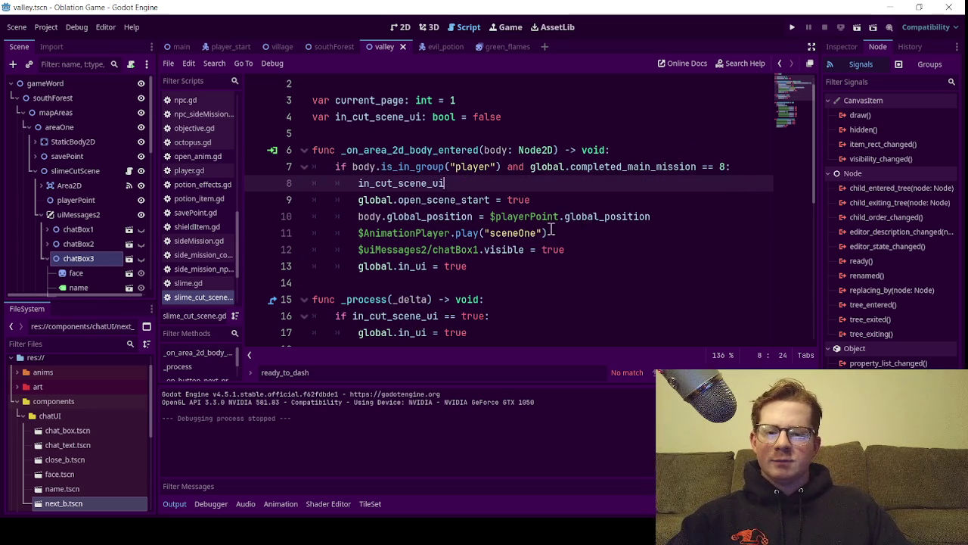
pyautogui.write('= true')
pyautogui.click(534, 131)
pyautogui.hotkey('ctrl', 's')
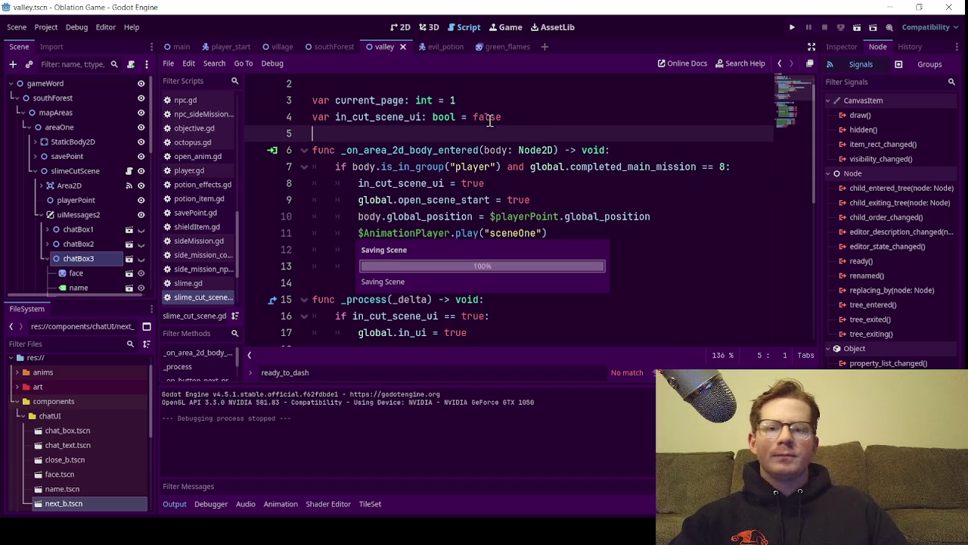
pyautogui.click(399, 28)
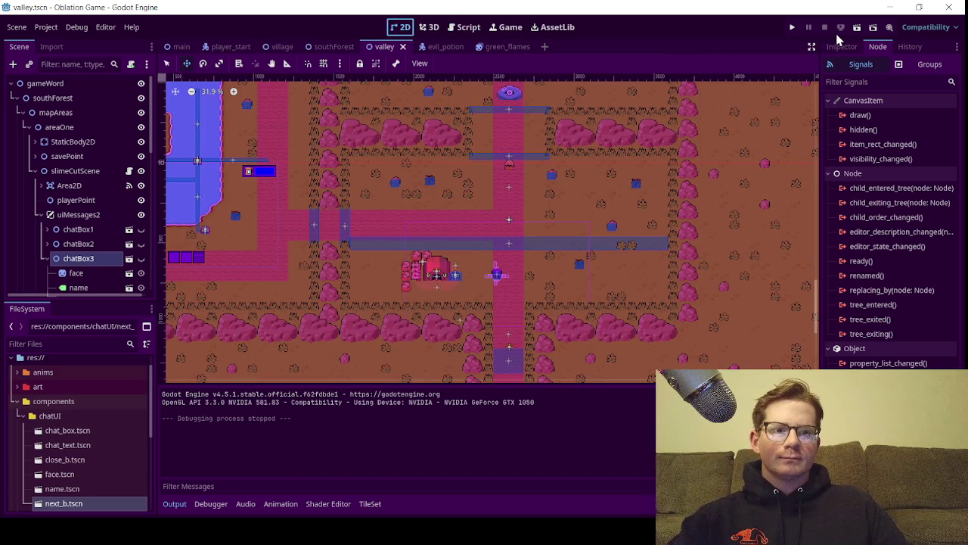
# Run the current scene, step through the slime dialogue, then close the game window
pyautogui.click(857, 26)
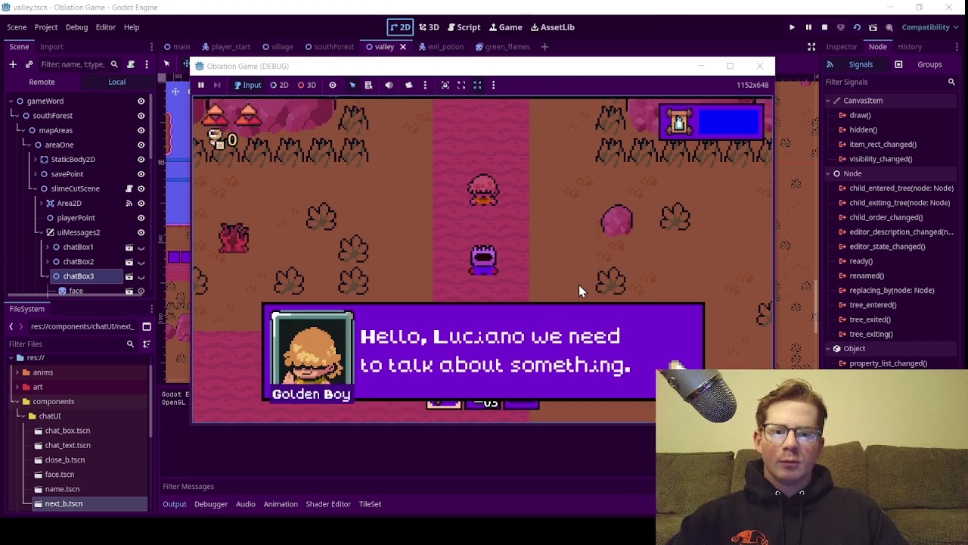
pyautogui.press('Return')
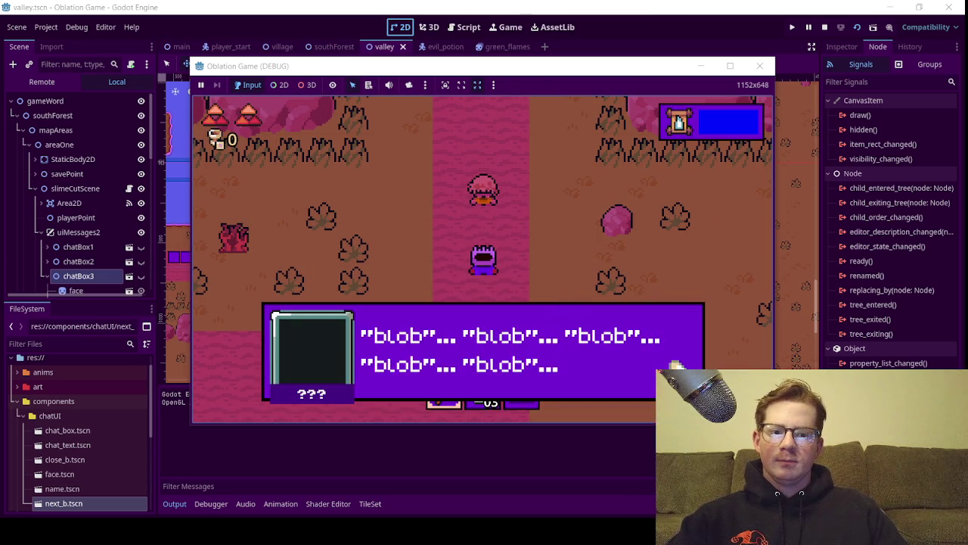
pyautogui.press('Return')
pyautogui.press('Return')
pyautogui.press('Up')
pyautogui.press('Right')
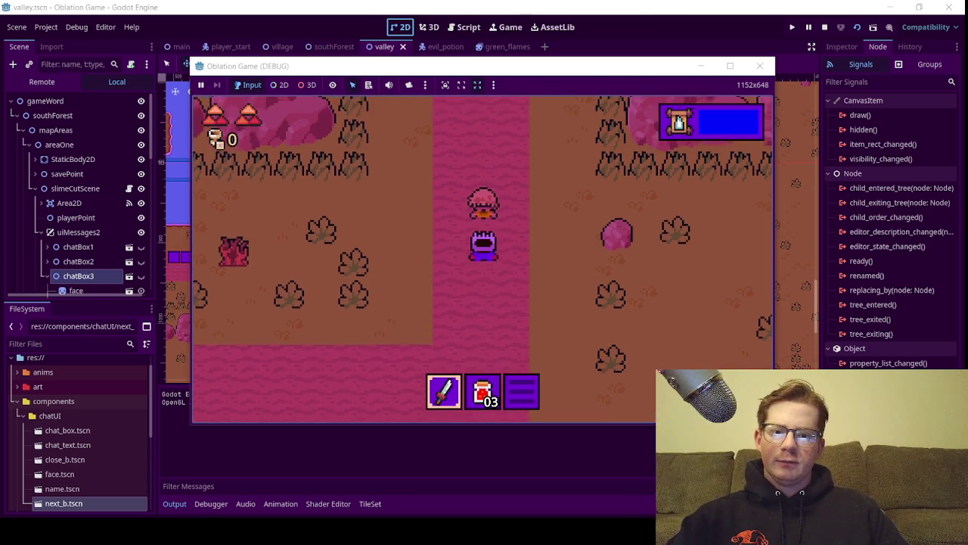
pyautogui.click(760, 66)
# Return to the cutscene script and save the scene
pyautogui.click(462, 27)
pyautogui.hotkey('ctrl', 's')
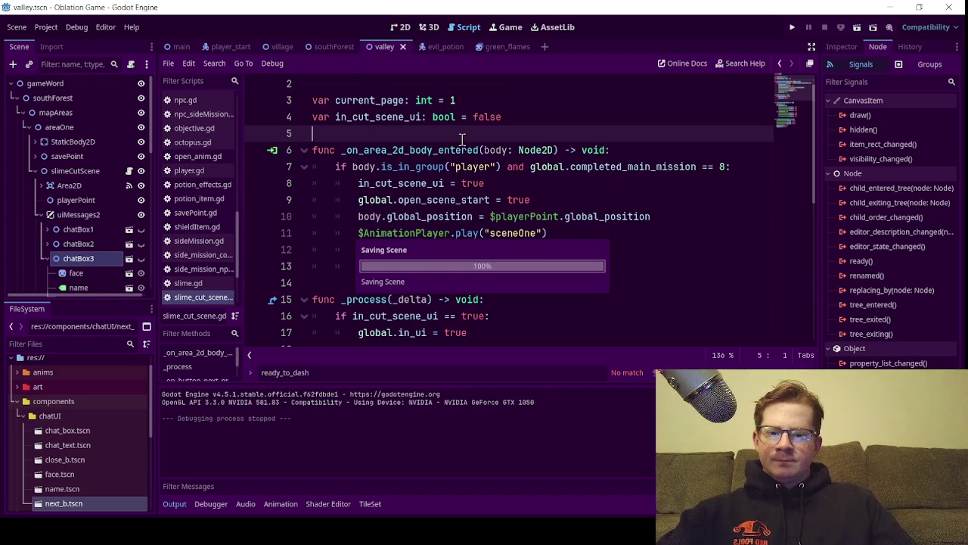
pyautogui.scroll(-6, 409, 193)
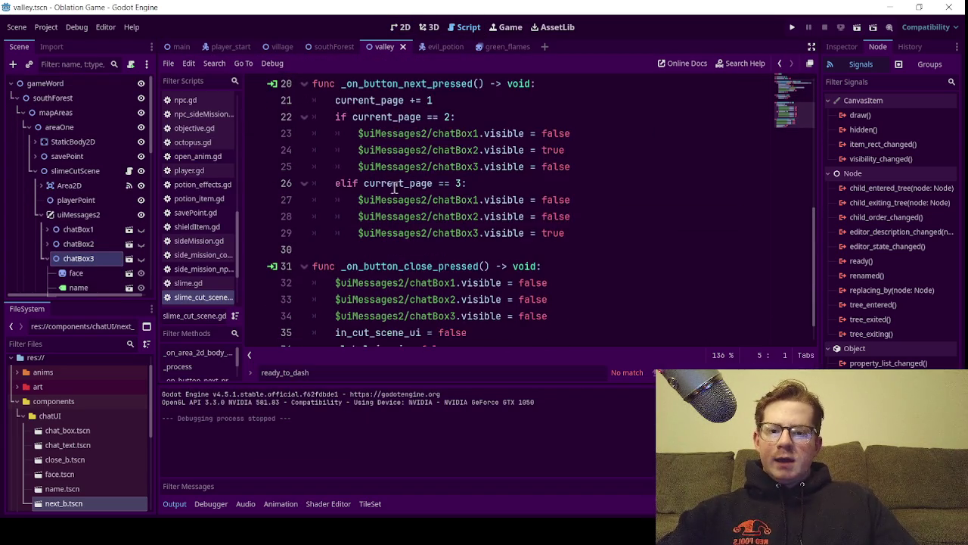
pyautogui.scroll(5, 376, 143)
pyautogui.scroll(-3, 378, 144)
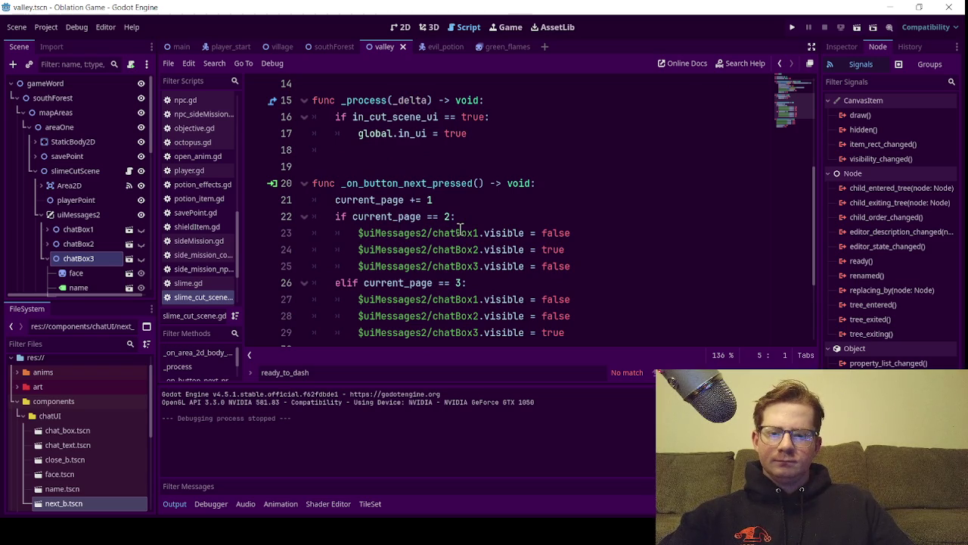
# Add $AnimationPlayer.play("sceneTwo") under 'if current_page == 2:' and save
pyautogui.click(468, 217)
pyautogui.press('Return')
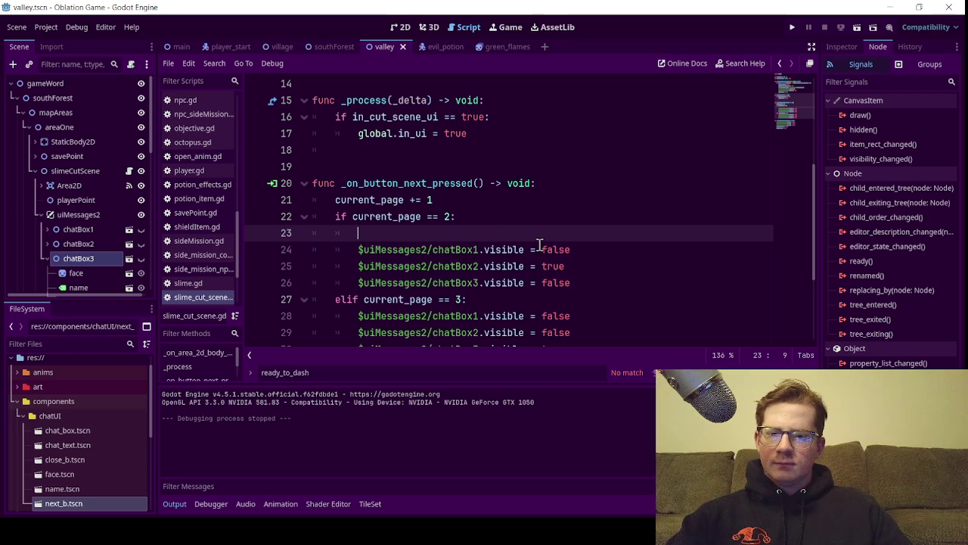
pyautogui.write('pl')
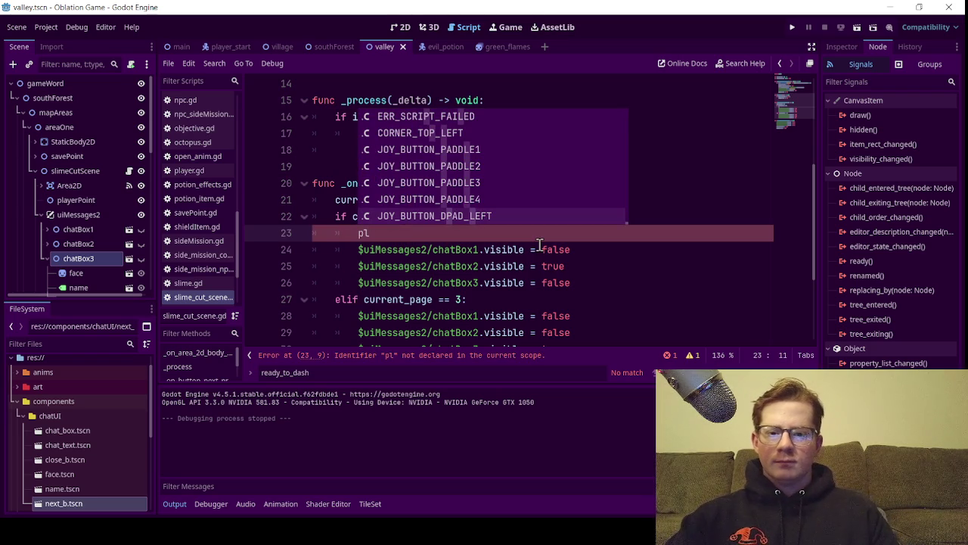
pyautogui.click(478, 230)
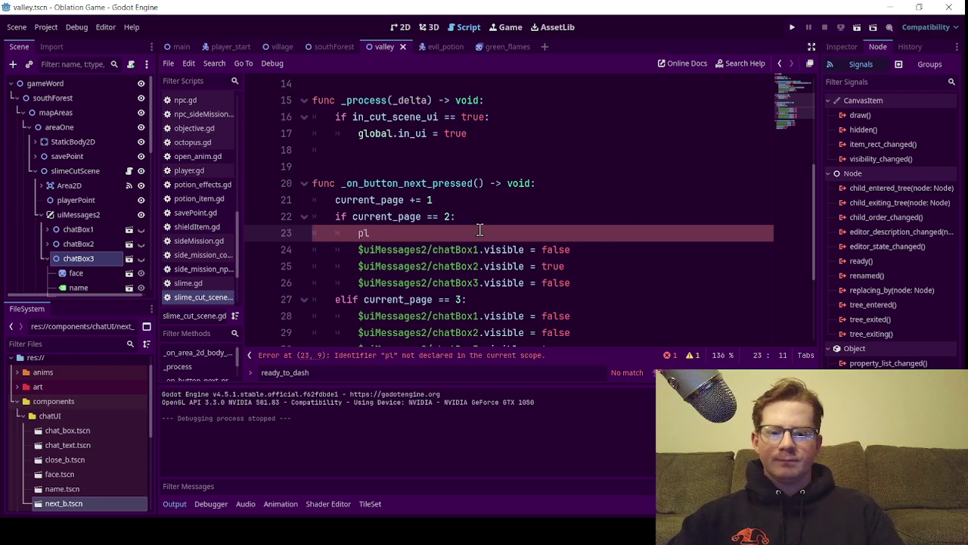
pyautogui.scroll(-5, 114, 263)
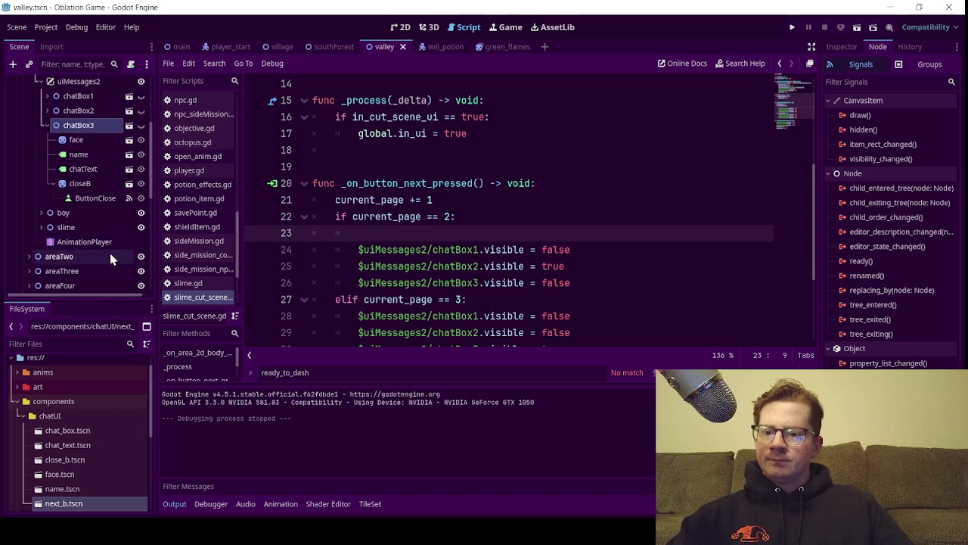
pyautogui.moveTo(83, 248)
pyautogui.mouseDown()
pyautogui.moveTo(381, 224)
pyautogui.moveTo(378, 233)
pyautogui.mouseUp()
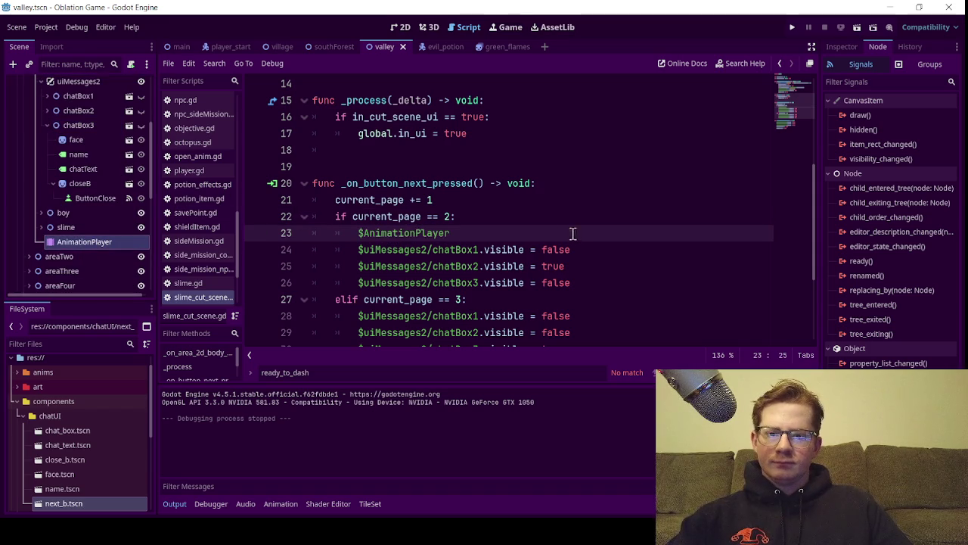
pyautogui.press('Return')
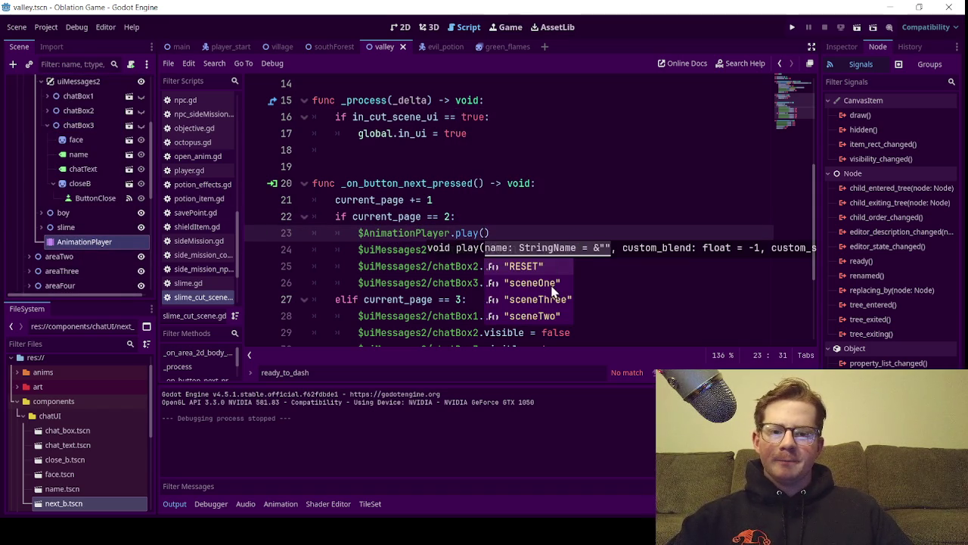
pyautogui.click(533, 317)
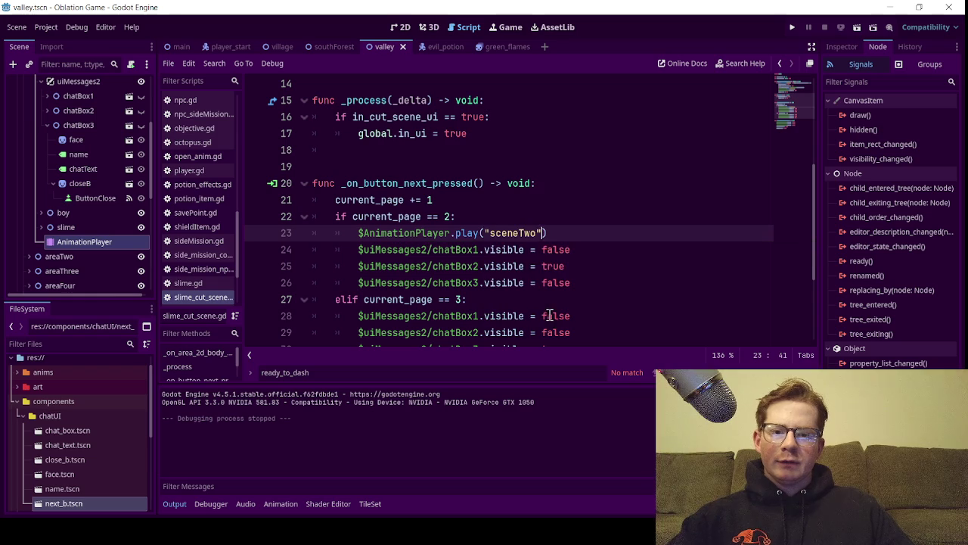
pyautogui.click(544, 215)
pyautogui.hotkey('ctrl', 's')
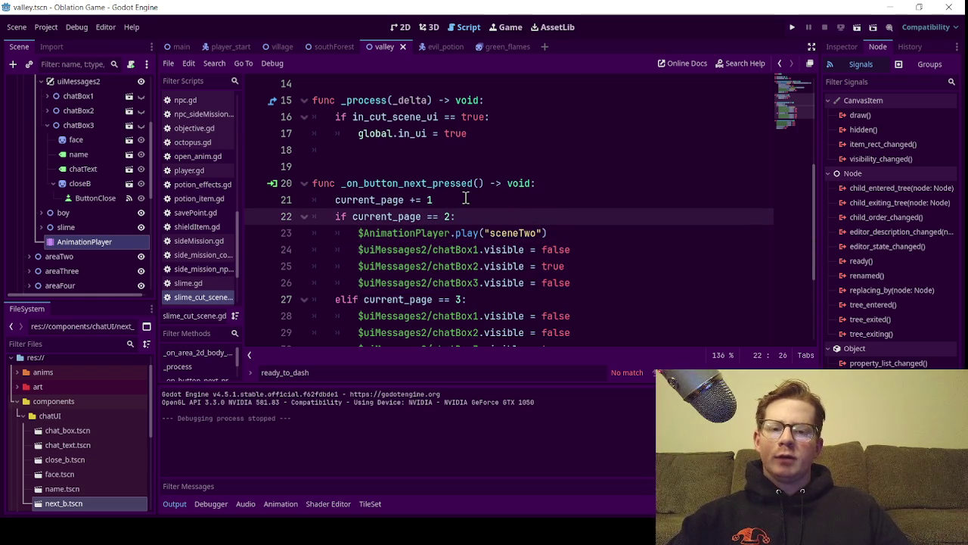
pyautogui.scroll(-1, 464, 191)
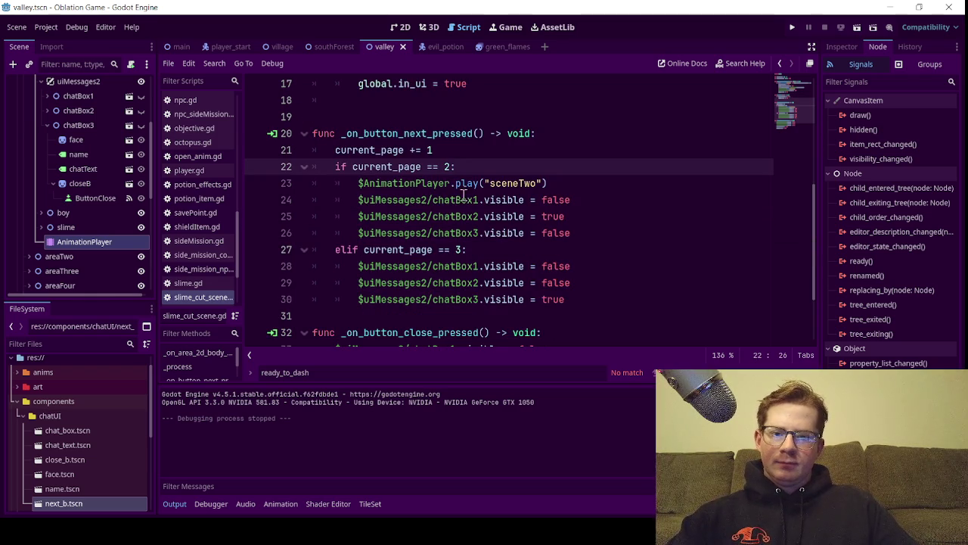
# Copy the play call into the page-3 branch as $AnimationPlayer.play("sceneThree") and save
pyautogui.click(547, 183)
pyautogui.moveTo(546, 183)
pyautogui.mouseDown()
pyautogui.moveTo(356, 183)
pyautogui.moveTo(365, 184)
pyautogui.mouseUp()
pyautogui.hotkey('ctrl', 'c')
pyautogui.moveTo(388, 184)
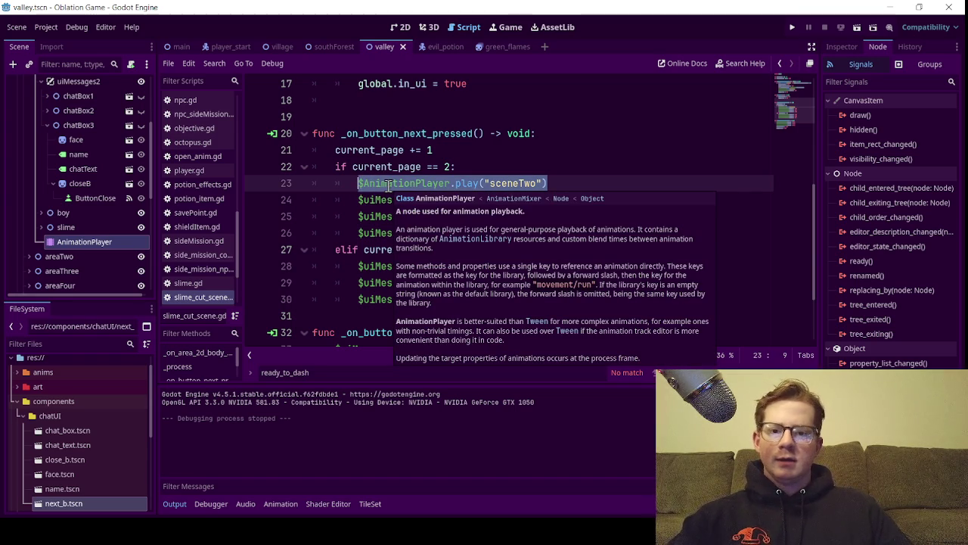
pyautogui.click(393, 168)
pyautogui.scroll(-3, 393, 168)
pyautogui.click(487, 200)
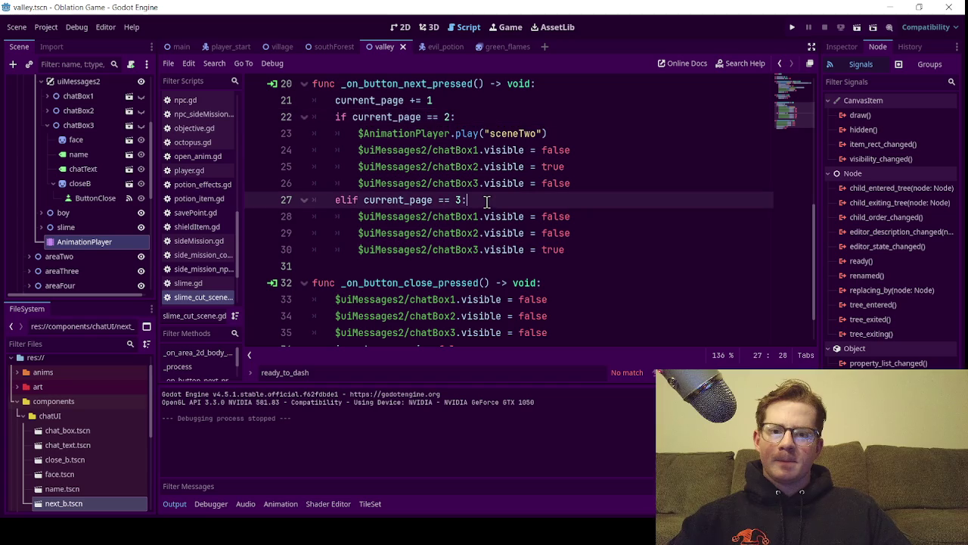
pyautogui.press('Return')
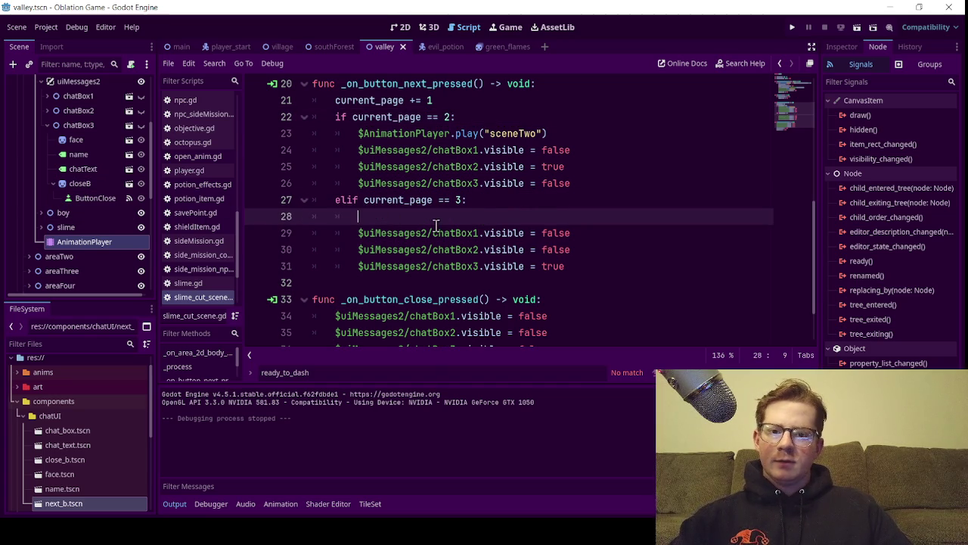
pyautogui.hotkey('ctrl', 'v')
pyautogui.doubleClick(517, 217)
pyautogui.write('sc')
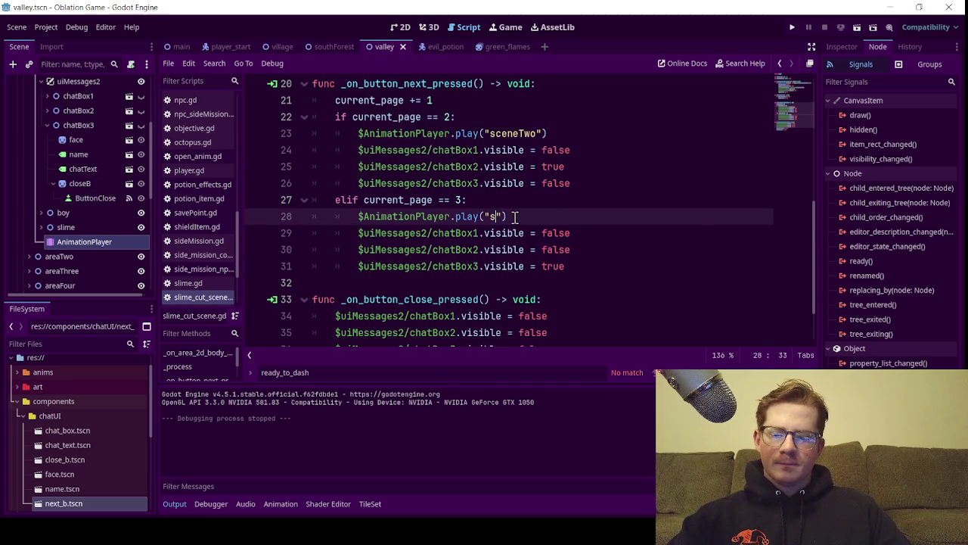
pyautogui.press('Down')
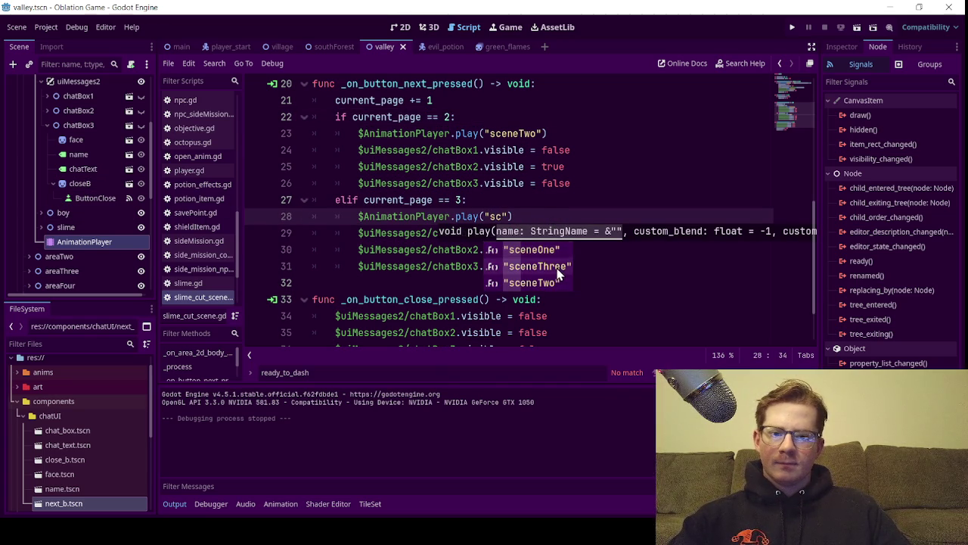
pyautogui.press('Return')
pyautogui.click(497, 202)
pyautogui.hotkey('ctrl', 's')
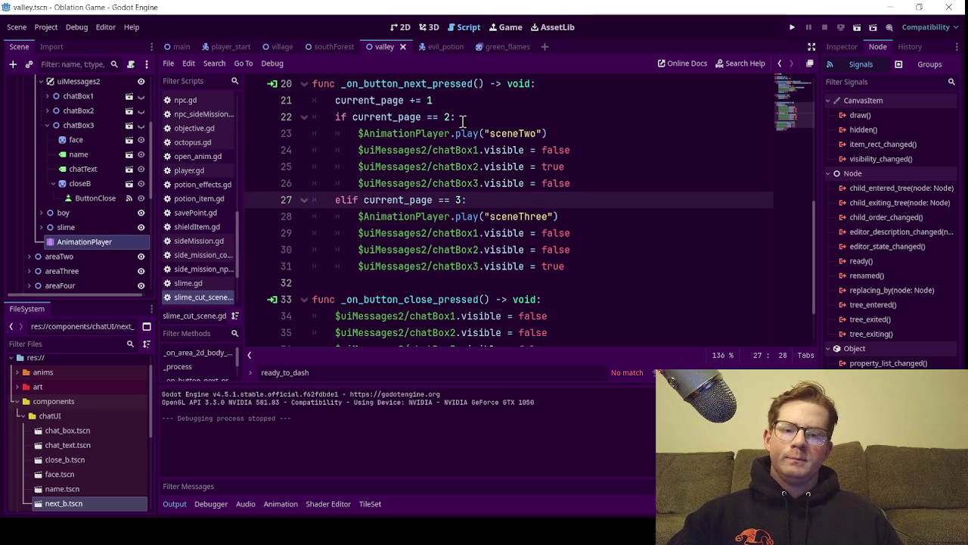
pyautogui.hotkey('ctrl', 's')
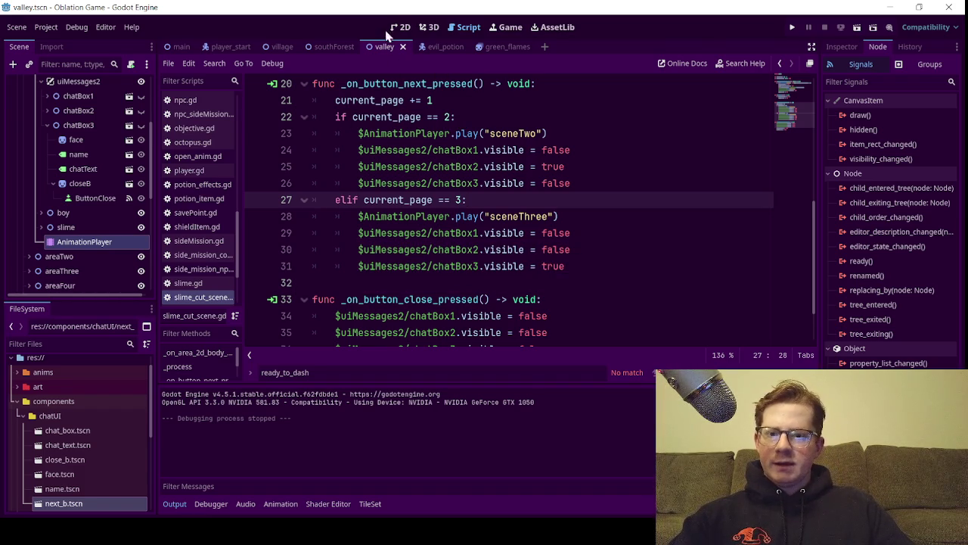
# Delete the sceneThree play line and add an empty line after the chatBox3 visibility line
pyautogui.click(40, 227)
pyautogui.click(576, 219)
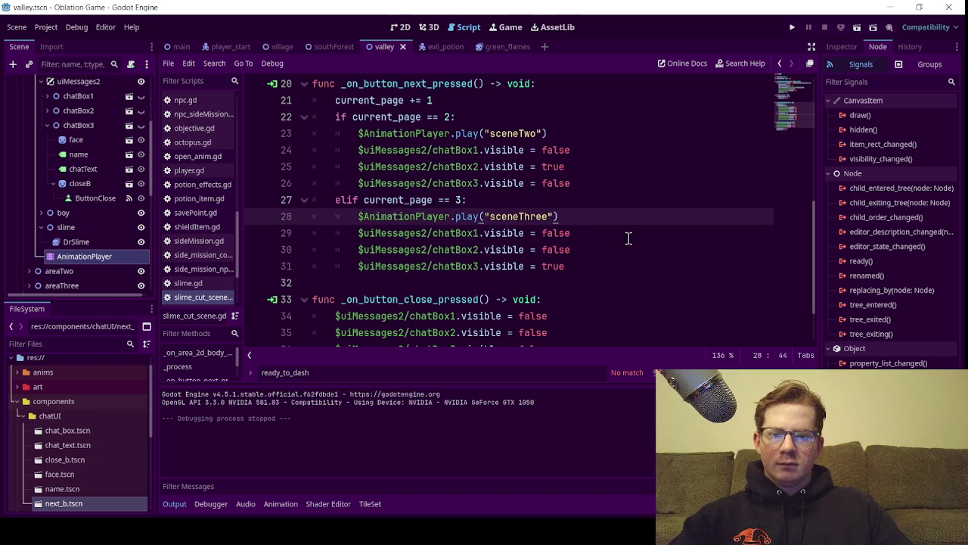
pyautogui.moveTo(574, 218); pyautogui.dragTo(361, 217)
pyautogui.press('BackSpace')
pyautogui.press('BackSpace')
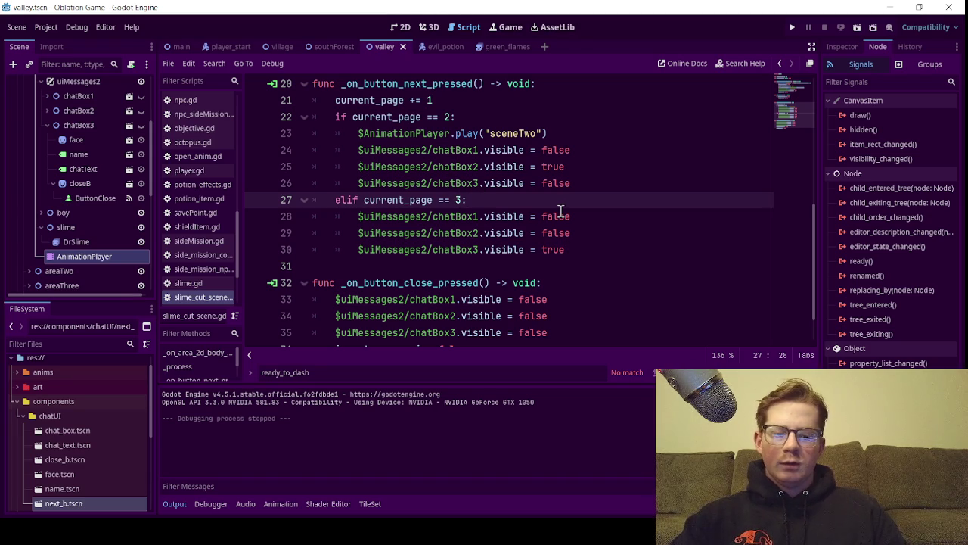
pyautogui.press('Return')
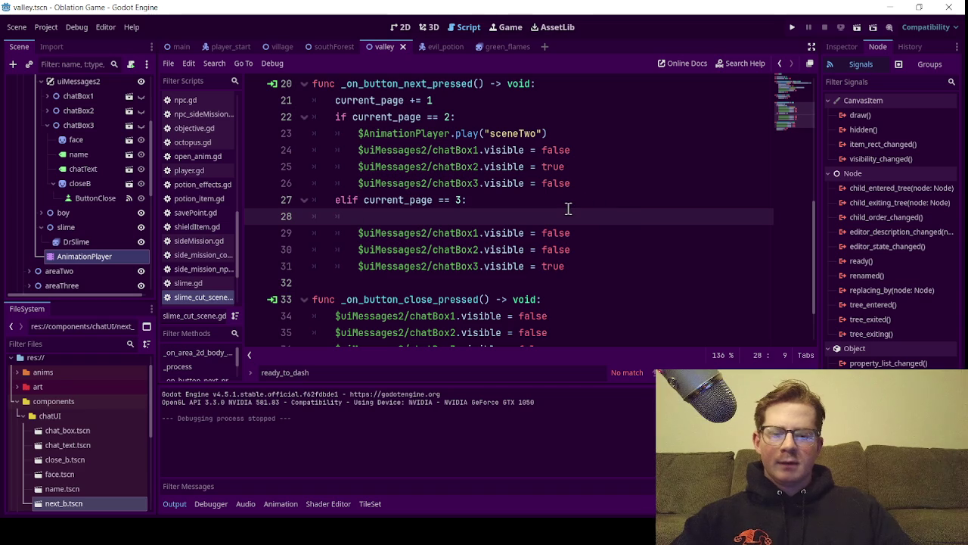
pyautogui.press('BackSpace')
pyautogui.press('BackSpace')
pyautogui.press('BackSpace')
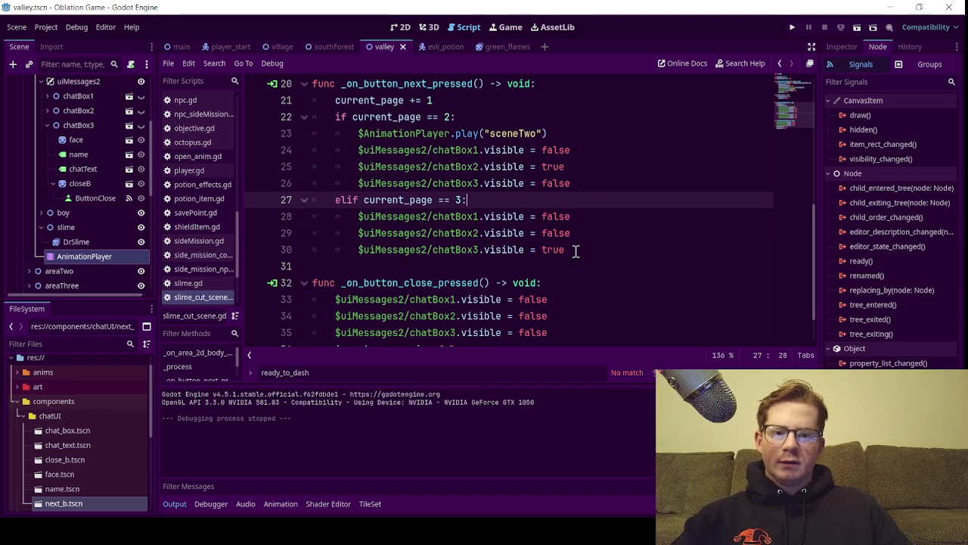
pyautogui.click(573, 249)
pyautogui.press('Return')
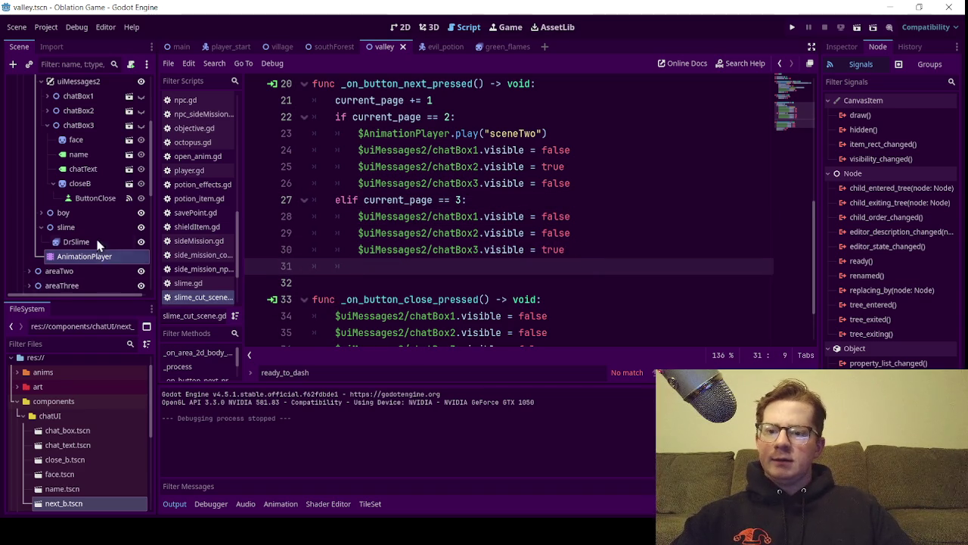
# Make DrSlime play the "moving" animation in the page-three branch
pyautogui.scroll(-3, 98, 236)
pyautogui.moveTo(75, 189); pyautogui.dragTo(438, 266)
pyautogui.write('.pl')
pyautogui.press('Return')
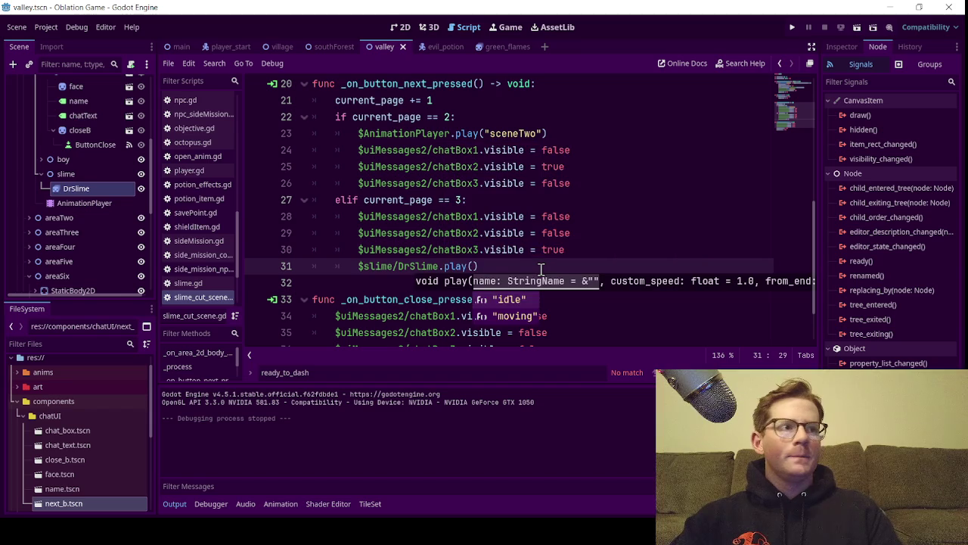
pyautogui.write('"')
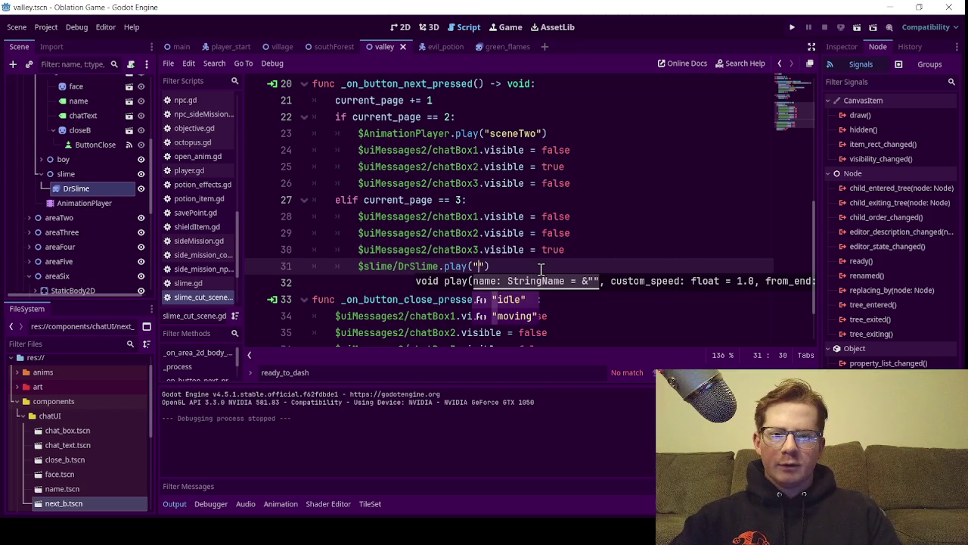
pyautogui.click(520, 321)
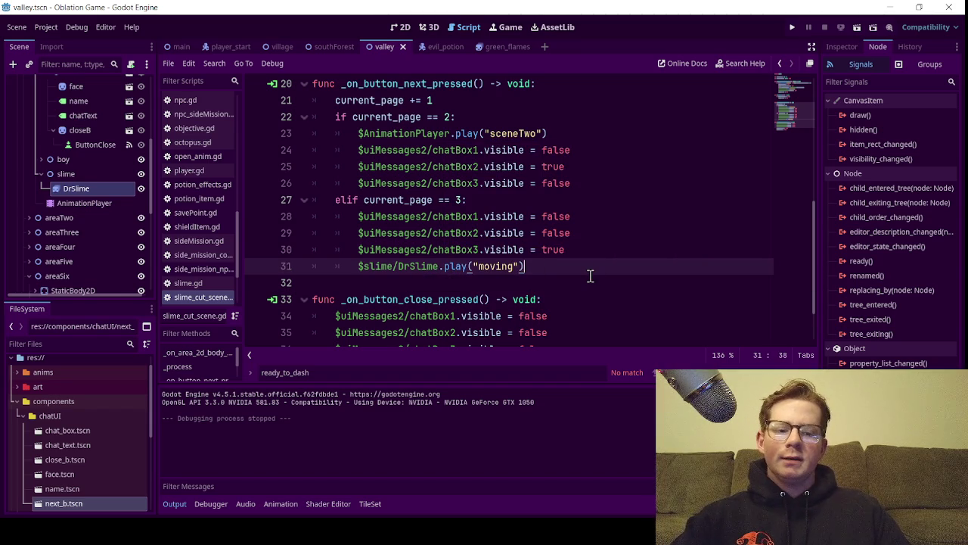
pyautogui.press('Return')
# Add a line awaiting DrSlime's animation_finished signal
pyautogui.write('await')
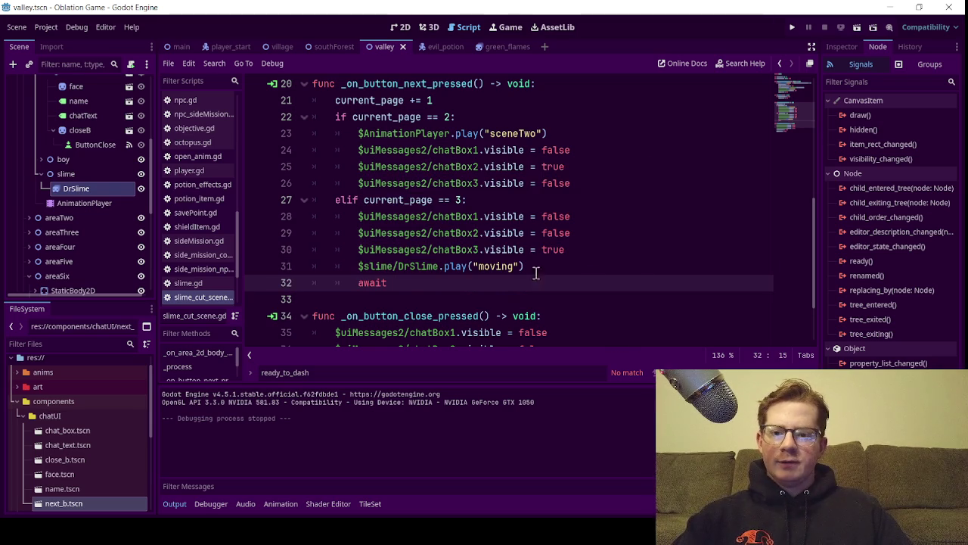
pyautogui.moveTo(117, 190); pyautogui.dragTo(413, 286)
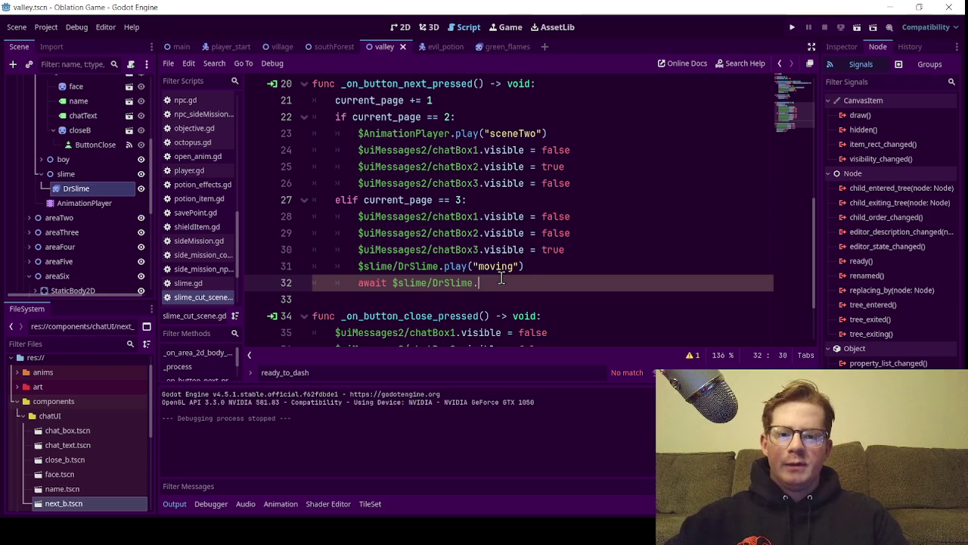
pyautogui.write('p')
pyautogui.write('l')
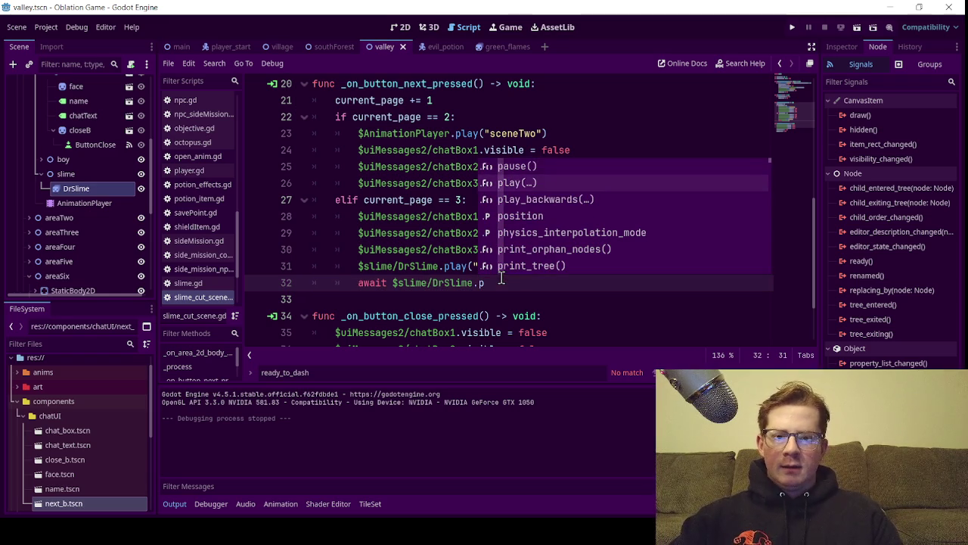
pyautogui.press('Return')
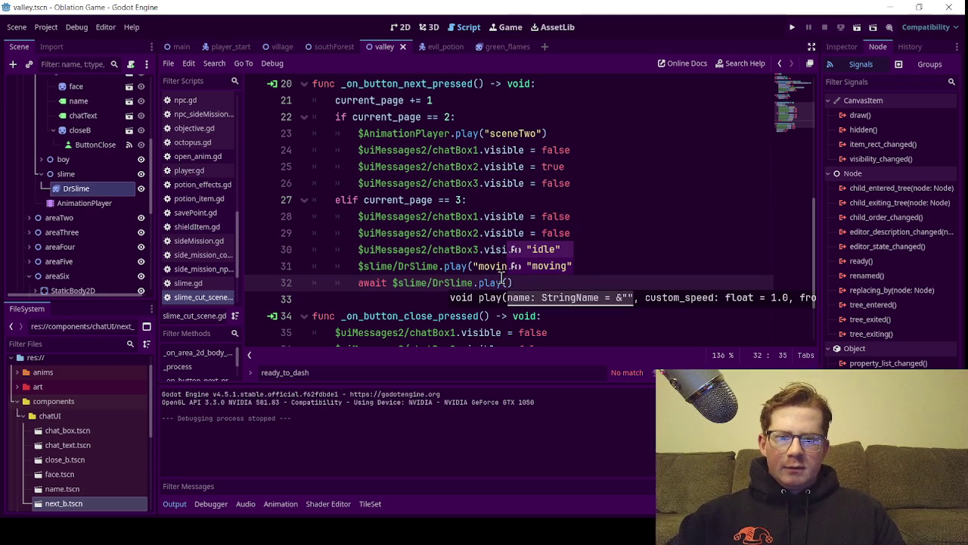
pyautogui.press('Return')
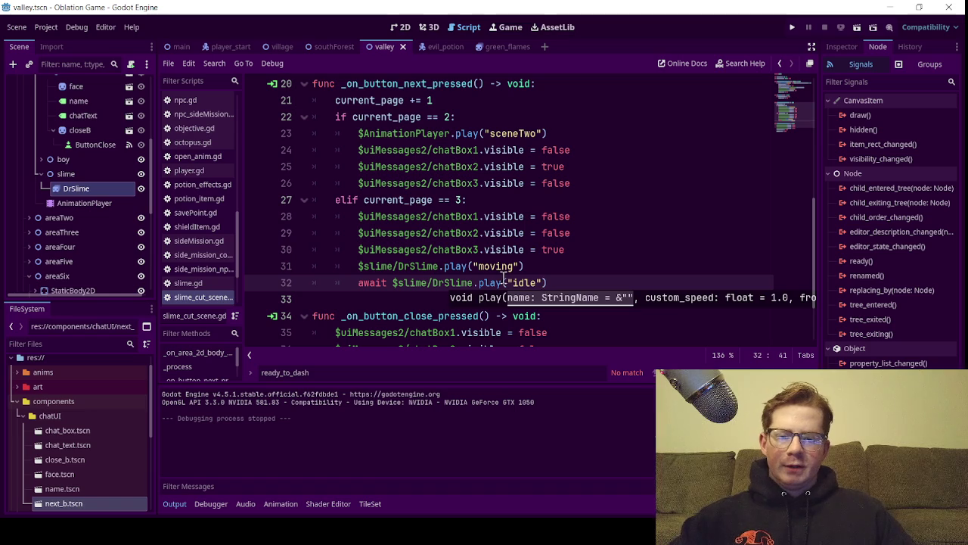
pyautogui.moveTo(557, 281); pyautogui.dragTo(485, 282)
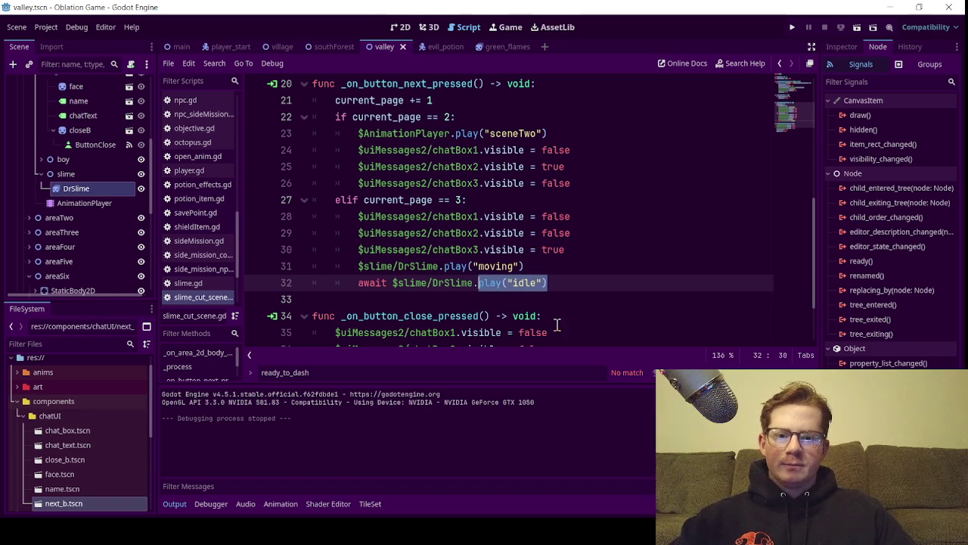
pyautogui.write('anim')
pyautogui.press('Down')
pyautogui.press('Down')
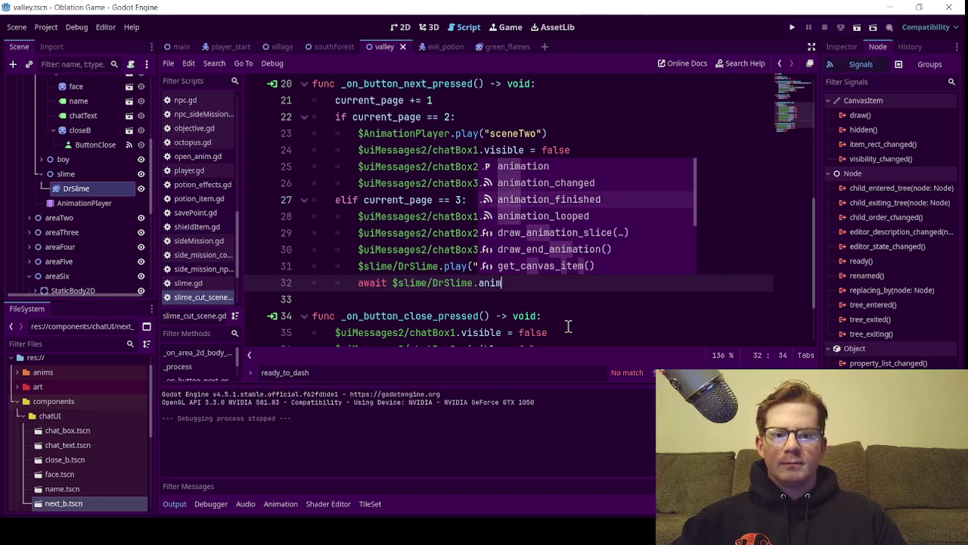
pyautogui.press('Return')
# Add a DrSlime play("idle") call after the await and save the scene
pyautogui.click(521, 269)
pyautogui.keyDown('shift'); pyautogui.click(359, 267); pyautogui.keyUp('shift')
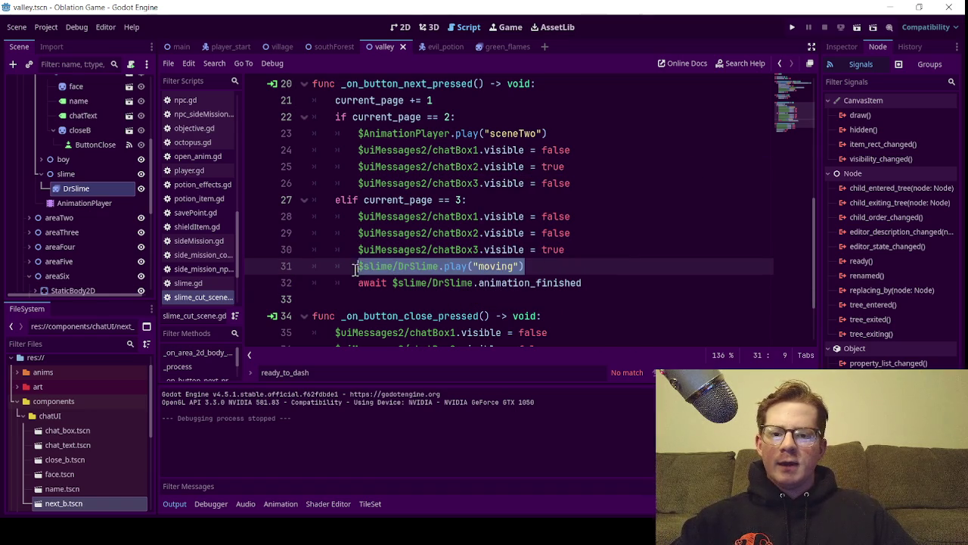
pyautogui.hotkey('ctrl', 'c')
pyautogui.click(600, 280)
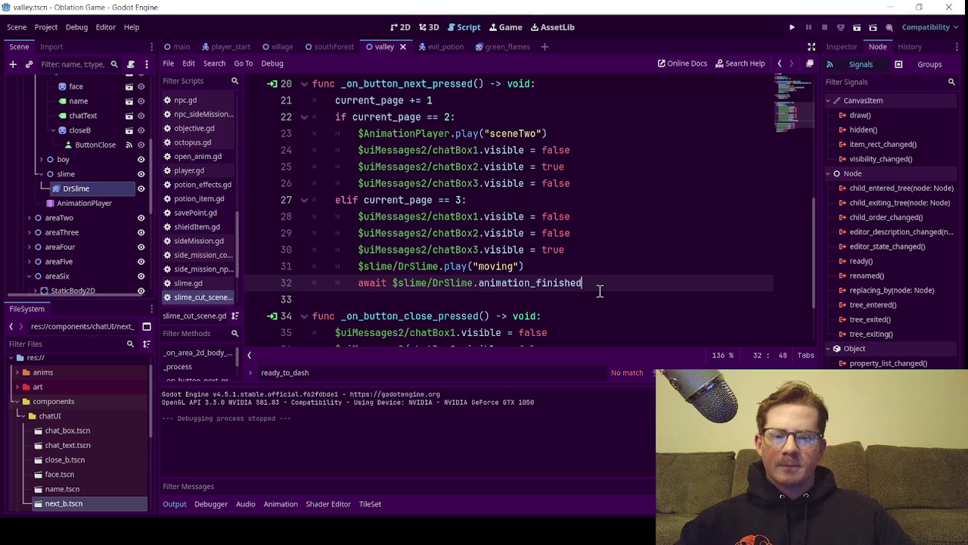
pyautogui.press('Return')
pyautogui.hotkey('ctrl', 'v')
pyautogui.doubleClick(500, 299)
pyautogui.write('id')
pyautogui.press('Return')
pyautogui.click(584, 276)
pyautogui.hotkey('ctrl', 's')
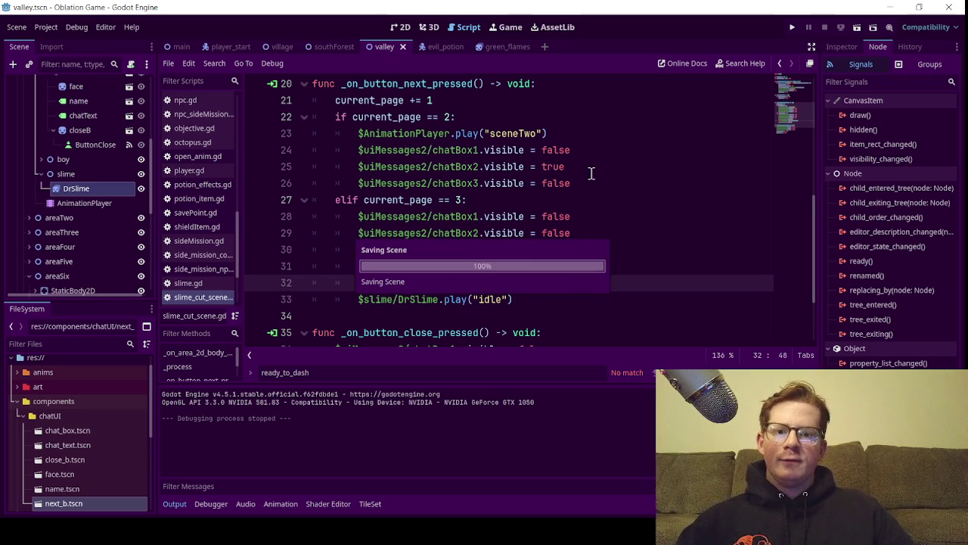
pyautogui.scroll(5, 605, 220)
pyautogui.scroll(-5, 605, 219)
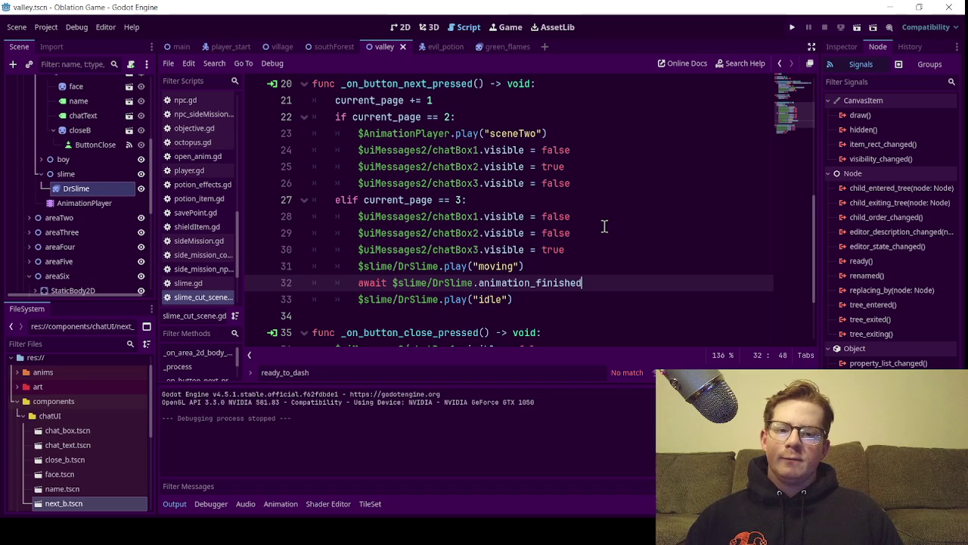
# Show the 2D valley map and select AnimationPlayer to view the sceneThree timeline
pyautogui.click(398, 27)
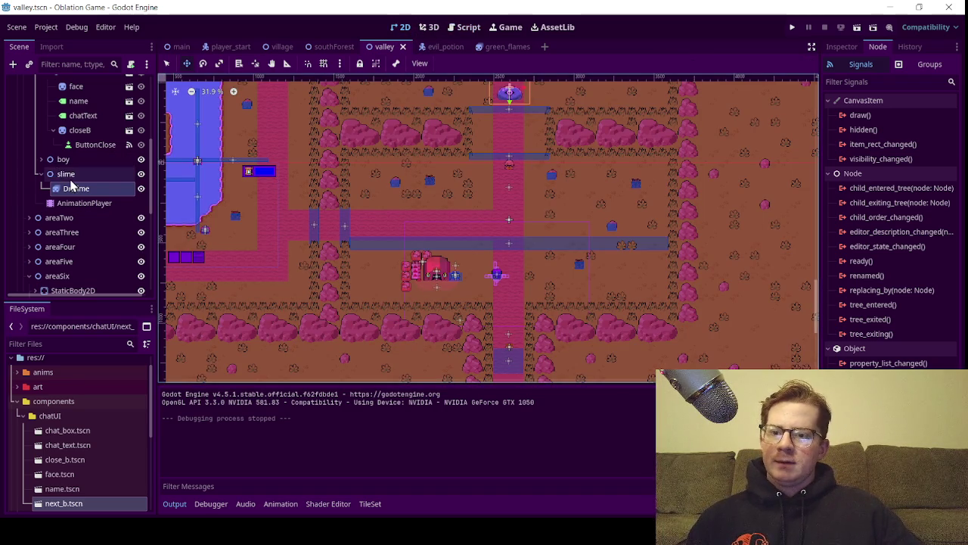
pyautogui.click(76, 203)
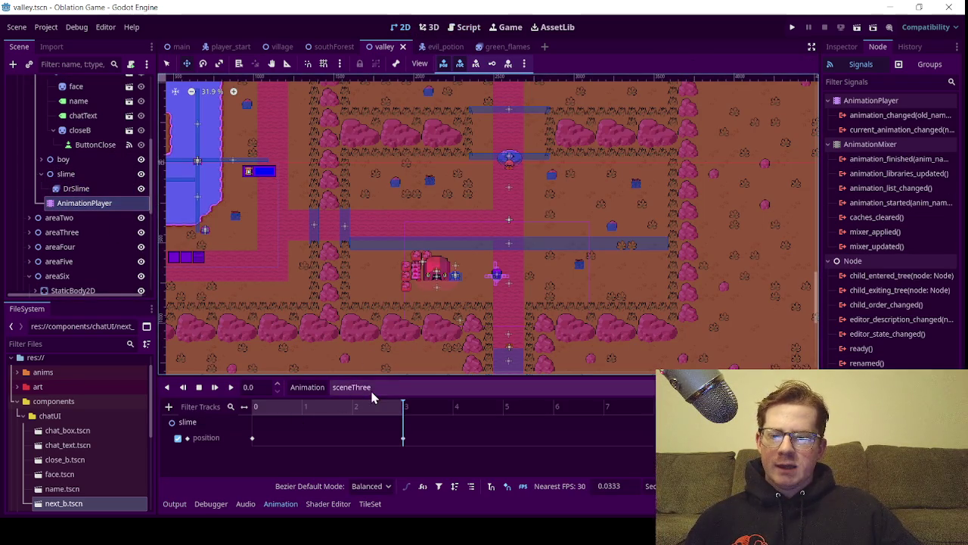
pyautogui.scroll(2, 505, 242)
pyautogui.scroll(2, 508, 231)
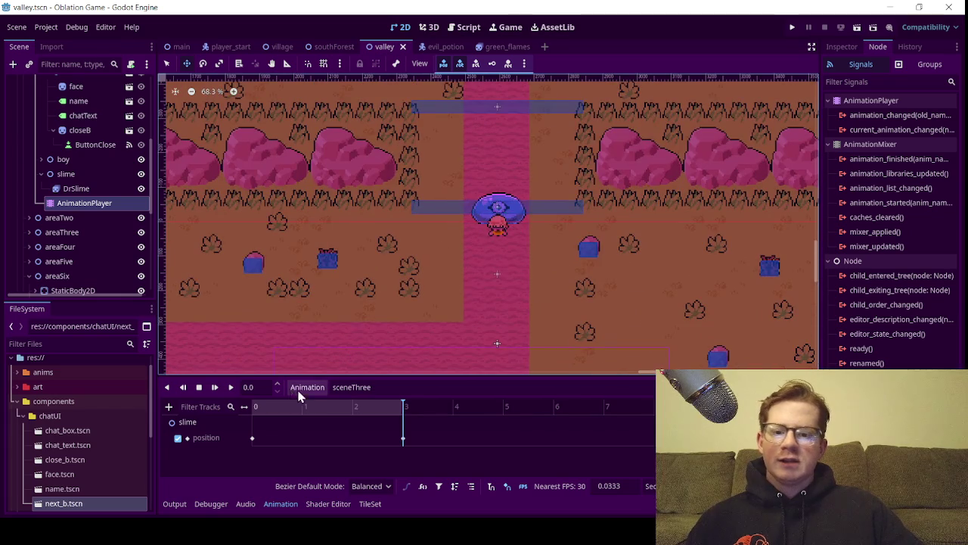
pyautogui.click(456, 393)
pyautogui.click(457, 393)
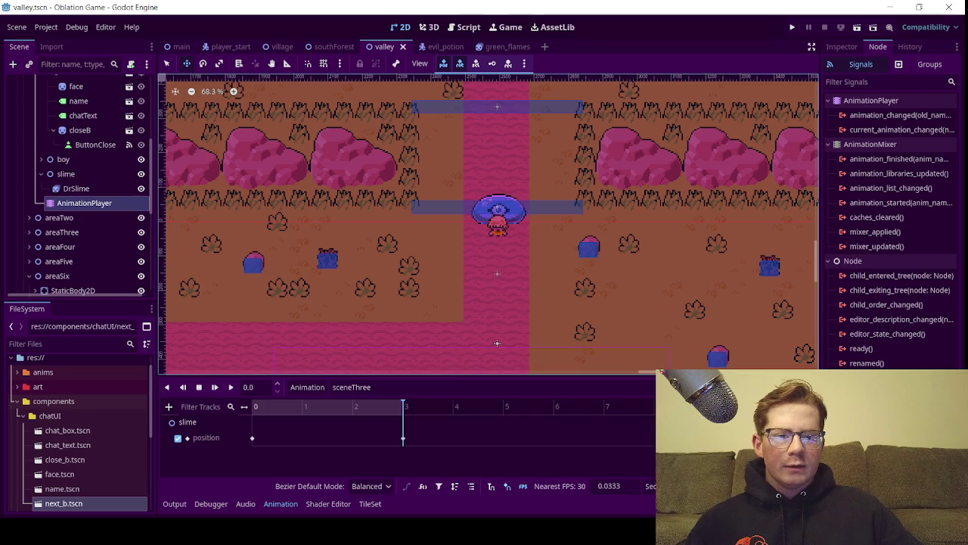
pyautogui.rightClick(741, 438)
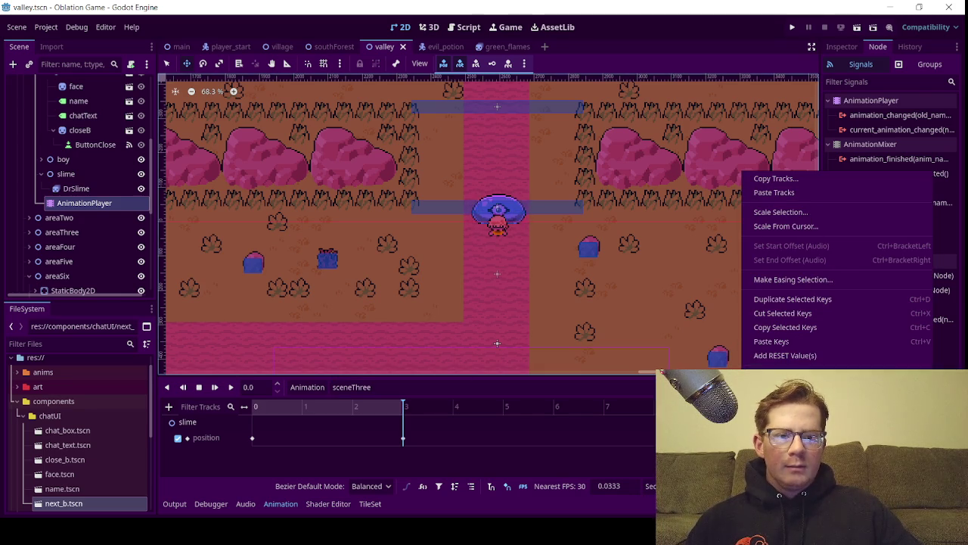
pyautogui.click(223, 472)
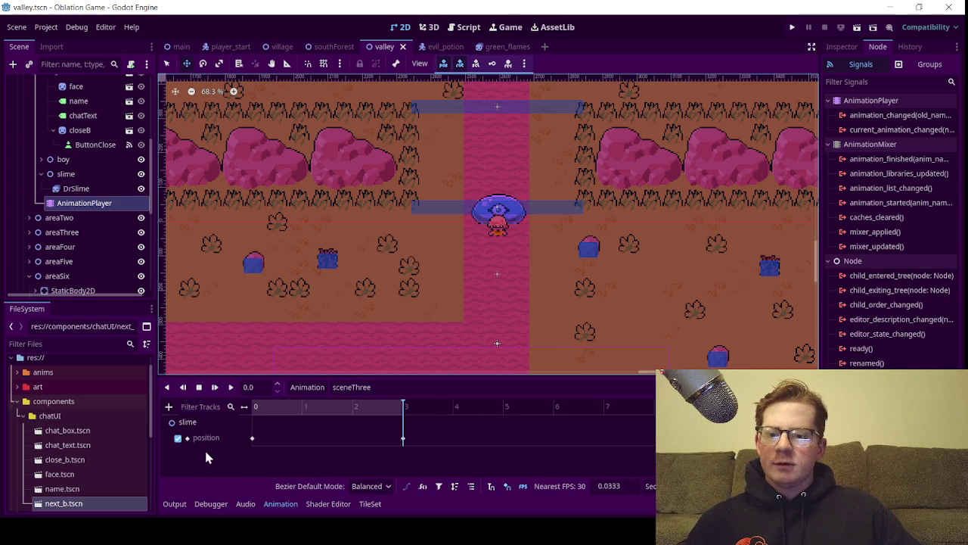
# Rename the sceneThree animation to sceneFour in the animation libraries manager
pyautogui.click(403, 388)
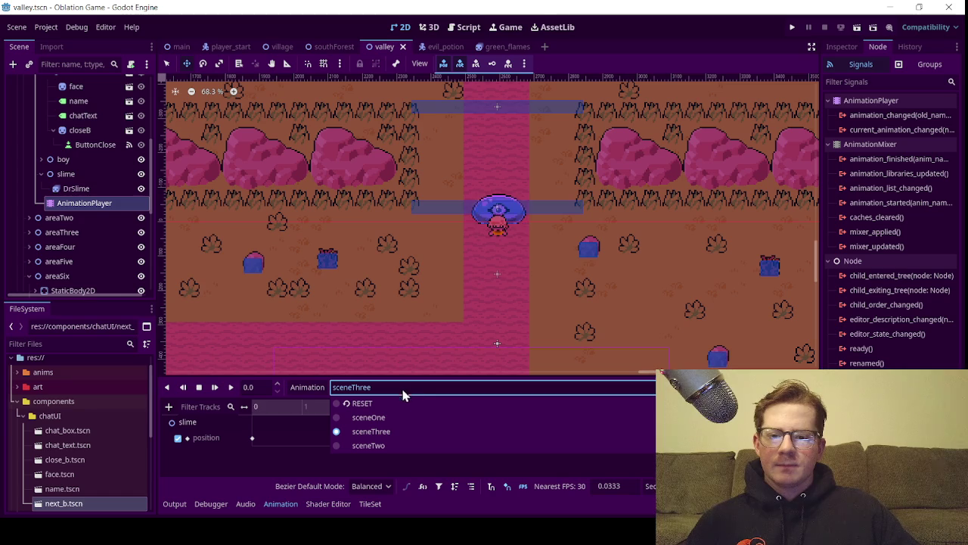
pyautogui.click(196, 456)
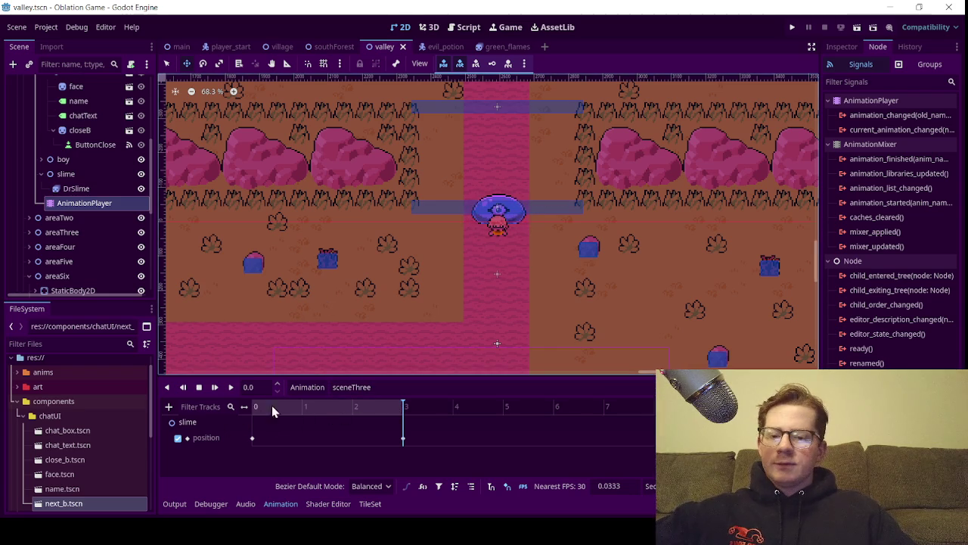
pyautogui.click(310, 388)
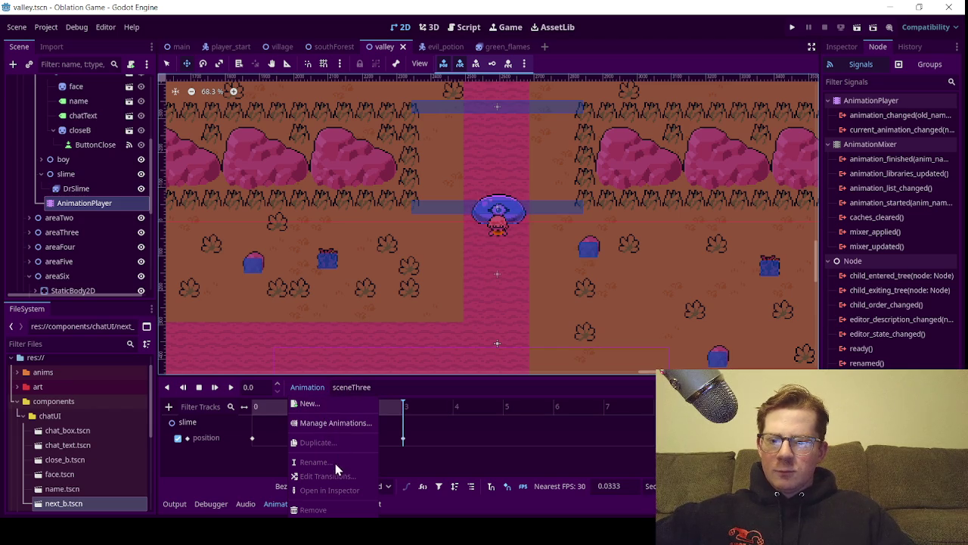
pyautogui.click(344, 385)
pyautogui.click(307, 387)
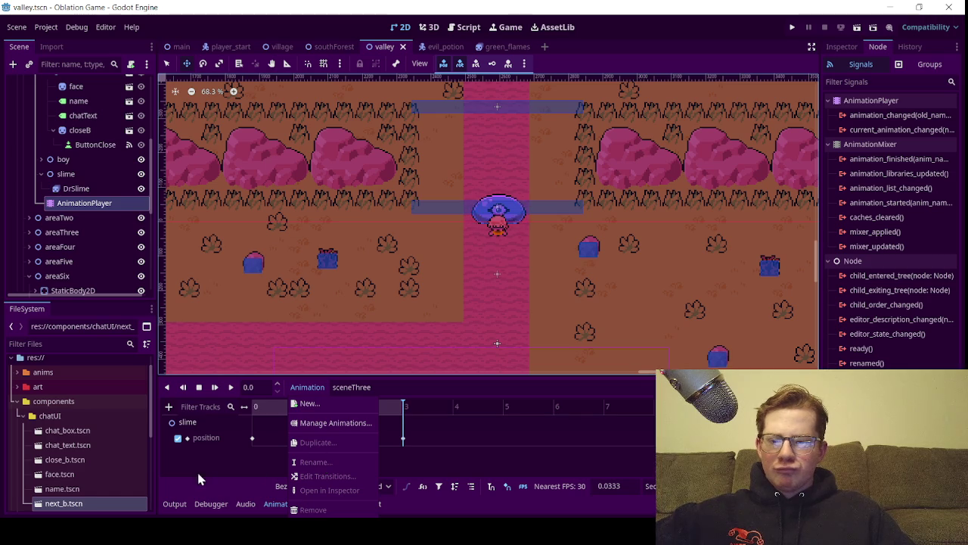
pyautogui.click(314, 424)
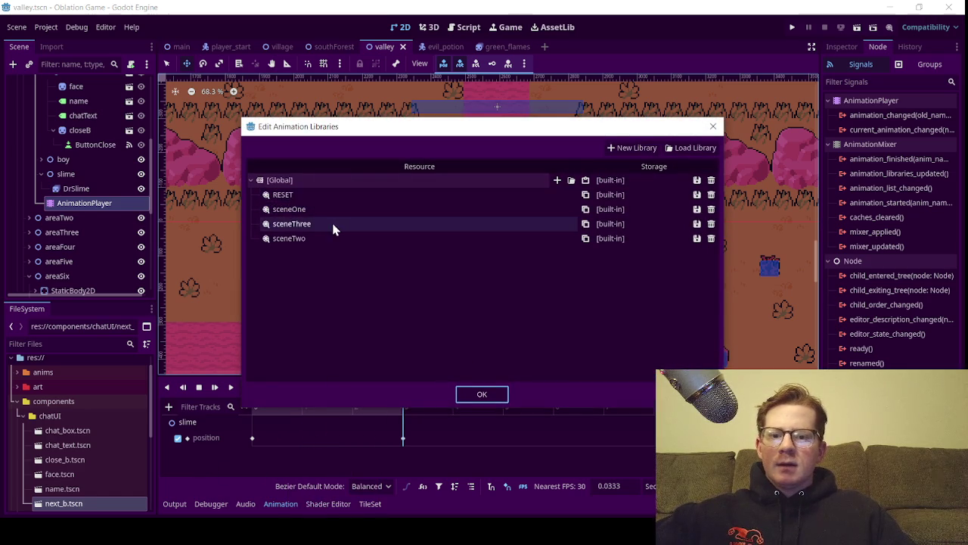
pyautogui.doubleClick(312, 224)
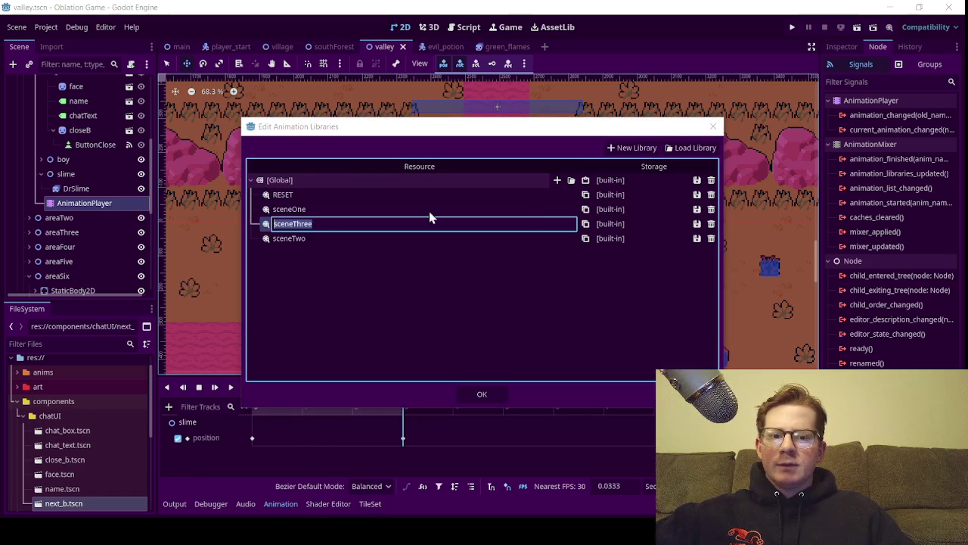
pyautogui.moveTo(326, 223); pyautogui.dragTo(291, 238)
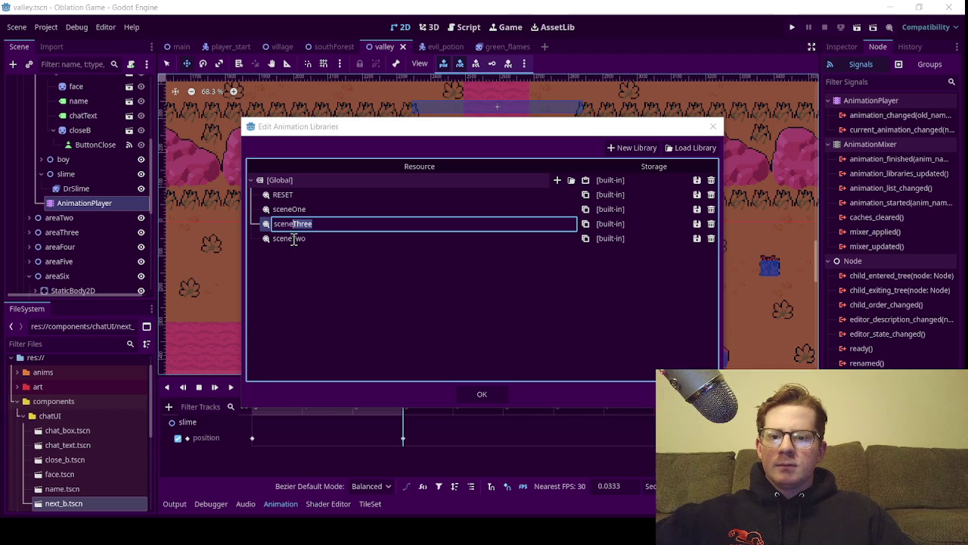
pyautogui.write('Four')
pyautogui.press('Return')
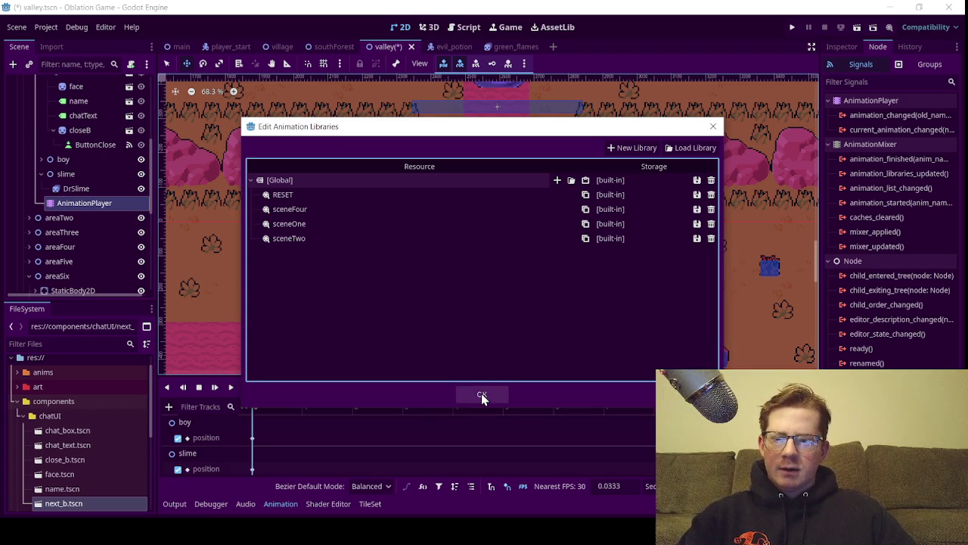
pyautogui.click(481, 393)
# Preview sceneFour, sceneOne and sceneTwo, leaving sceneTwo at its 3-second mark
pyautogui.scroll(2, 520, 149)
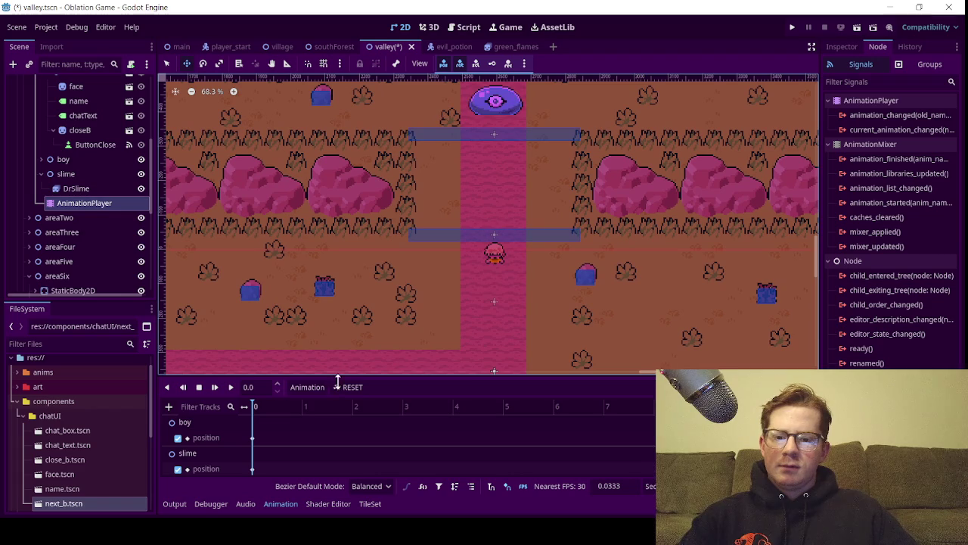
pyautogui.click(354, 387)
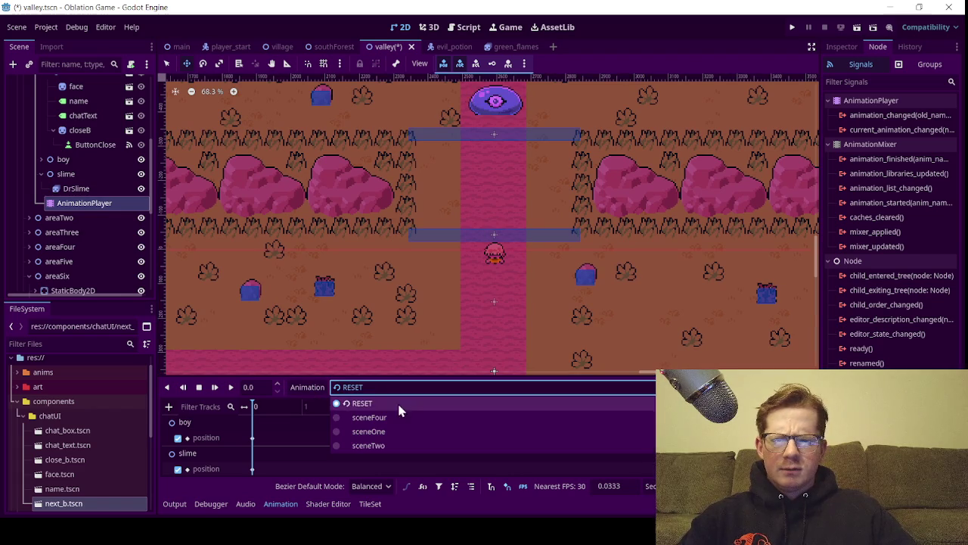
pyautogui.click(412, 420)
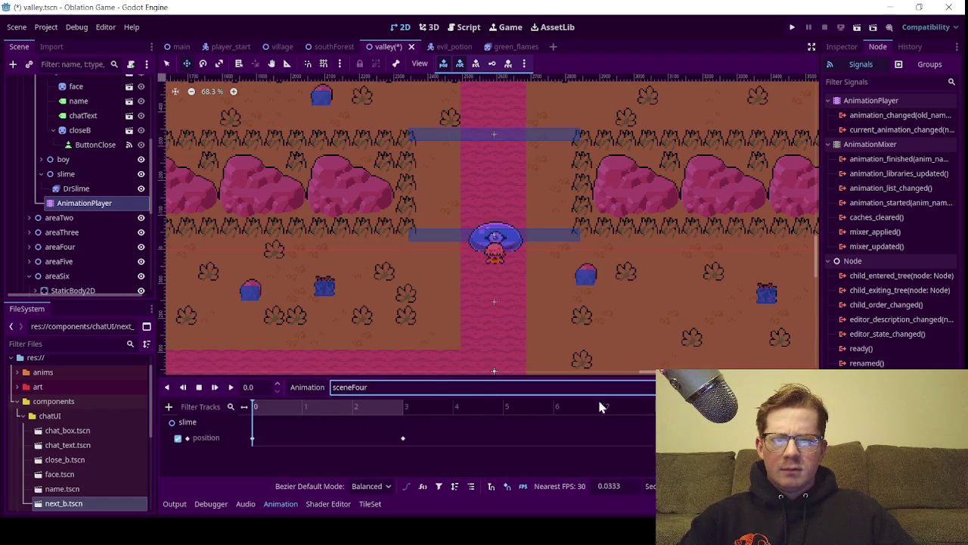
pyautogui.click(421, 389)
pyautogui.click(407, 431)
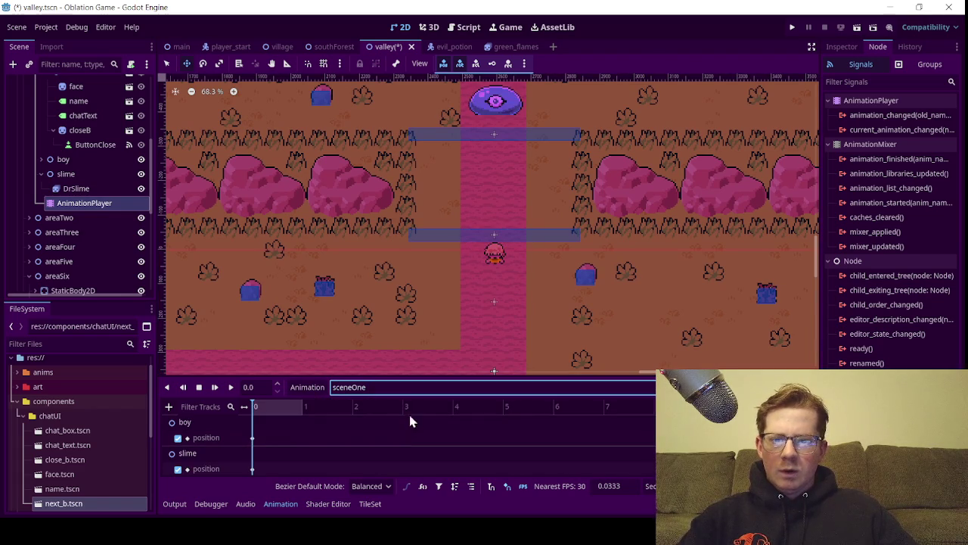
pyautogui.click(400, 390)
pyautogui.click(399, 444)
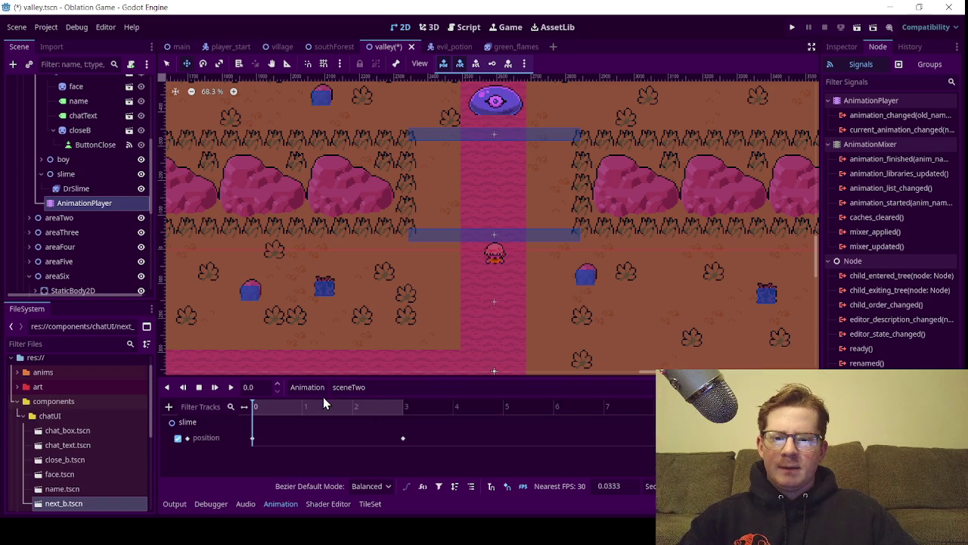
pyautogui.moveTo(300, 408); pyautogui.dragTo(468, 414)
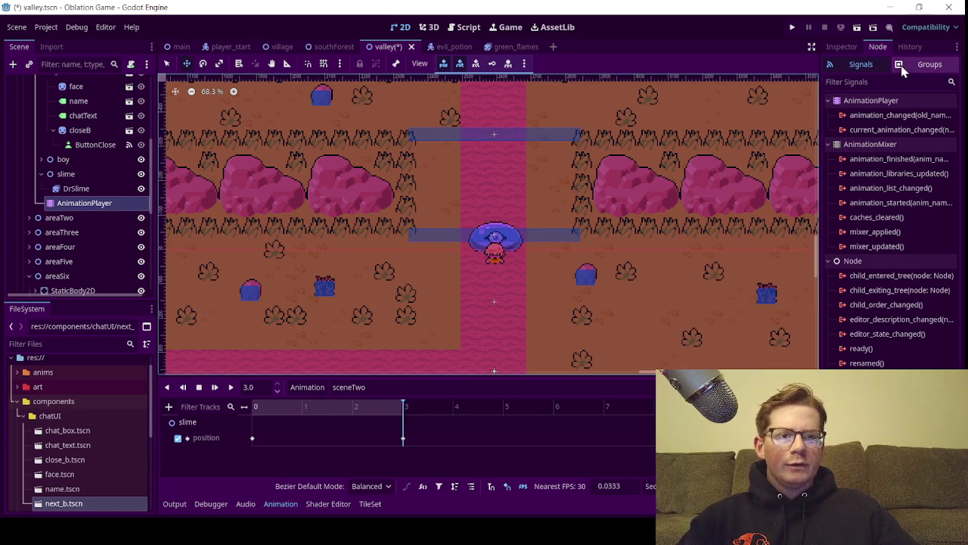
pyautogui.click(842, 47)
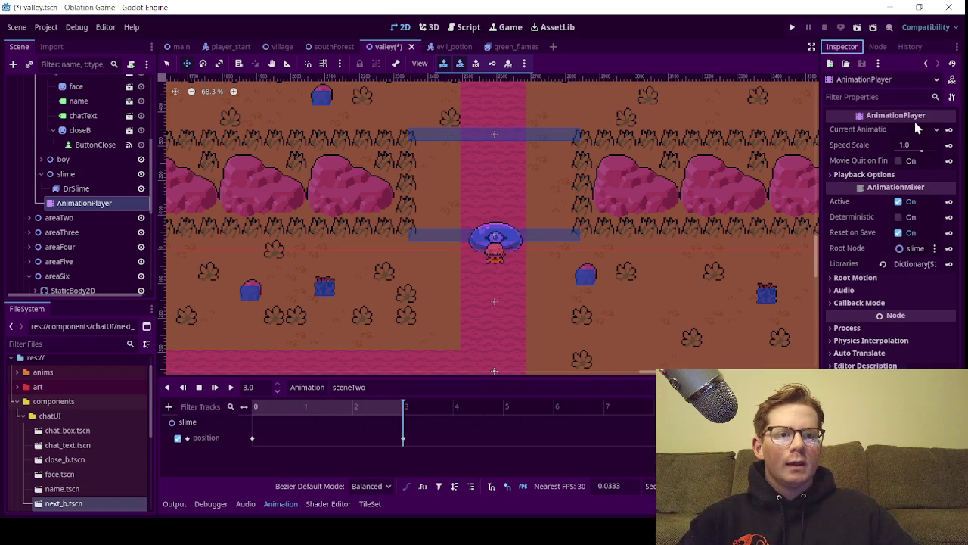
# Create a sceneThree animation keying the slime's position (0, 397.105) at 0 seconds, then save
pyautogui.click(67, 174)
pyautogui.click(915, 160)
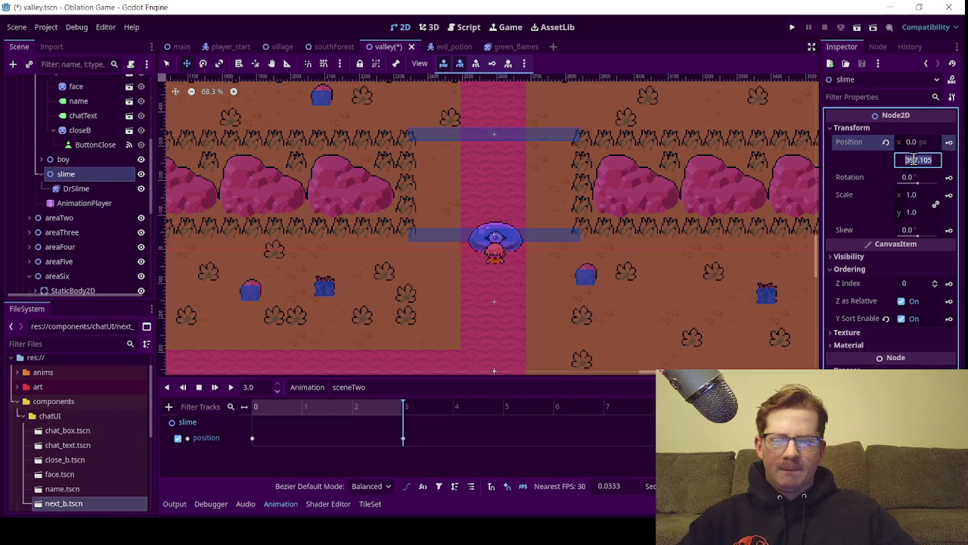
pyautogui.click(308, 387)
pyautogui.click(319, 405)
pyautogui.write('sc')
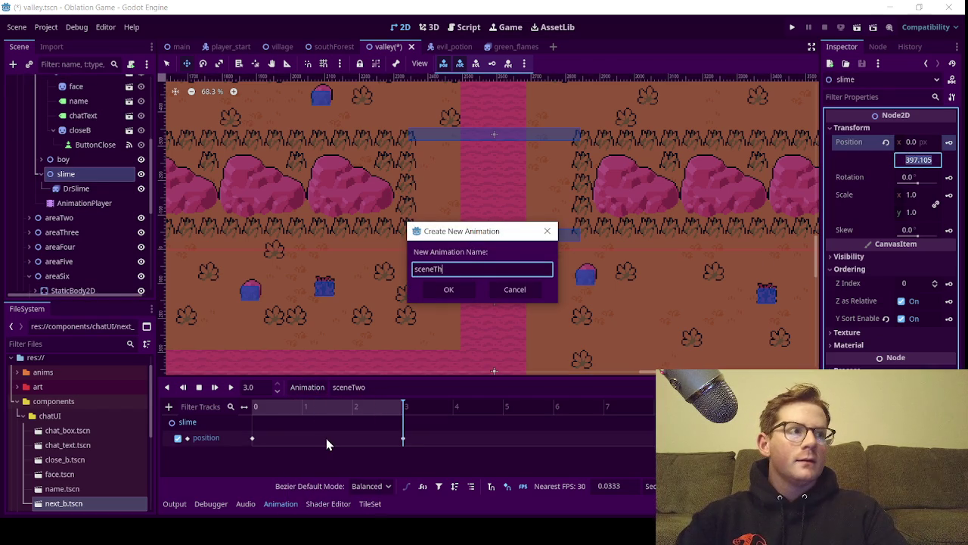
pyautogui.write('ene')
pyautogui.press('Return')
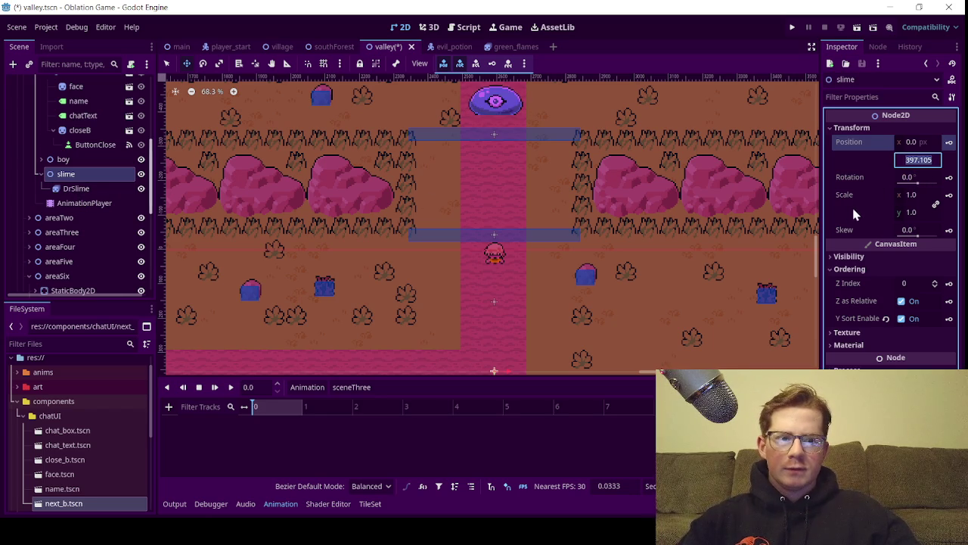
pyautogui.press('Return')
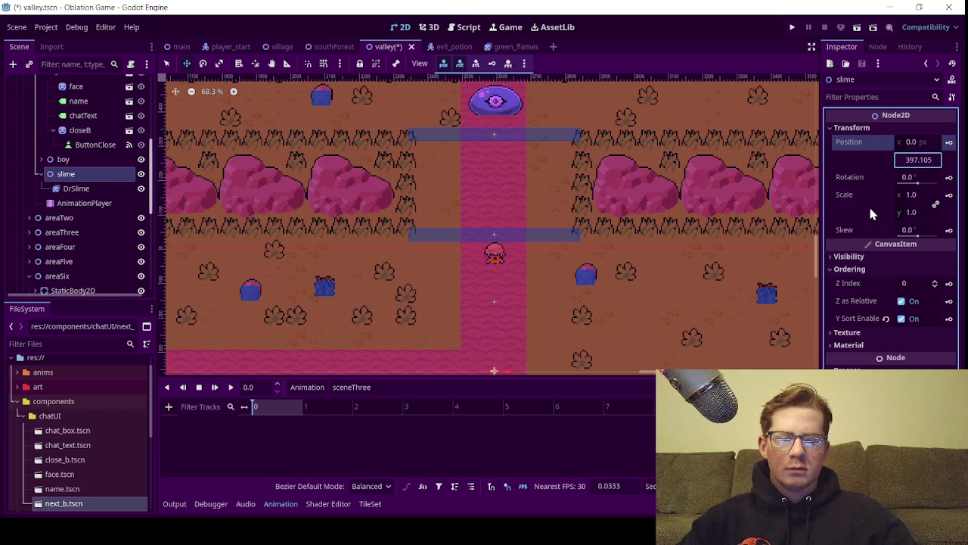
pyautogui.click(947, 144)
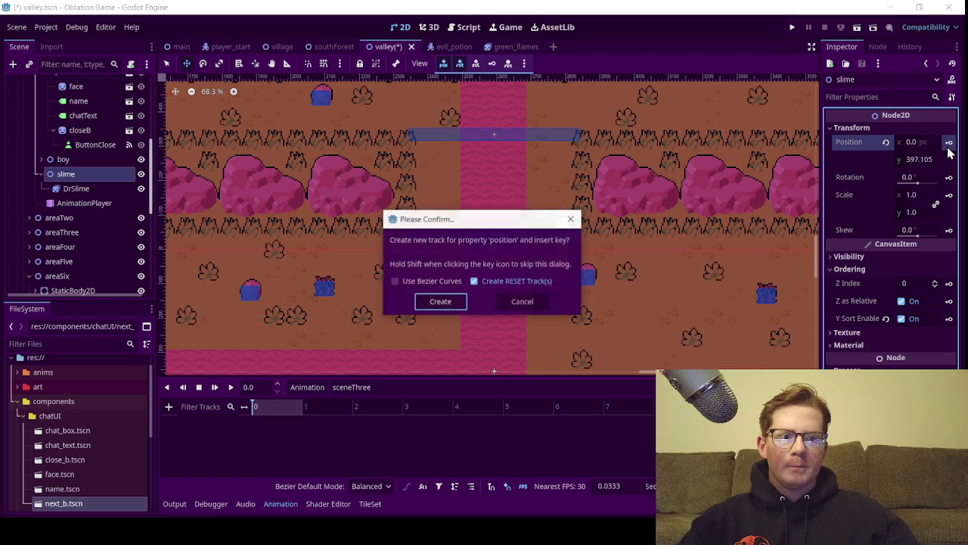
pyautogui.click(454, 300)
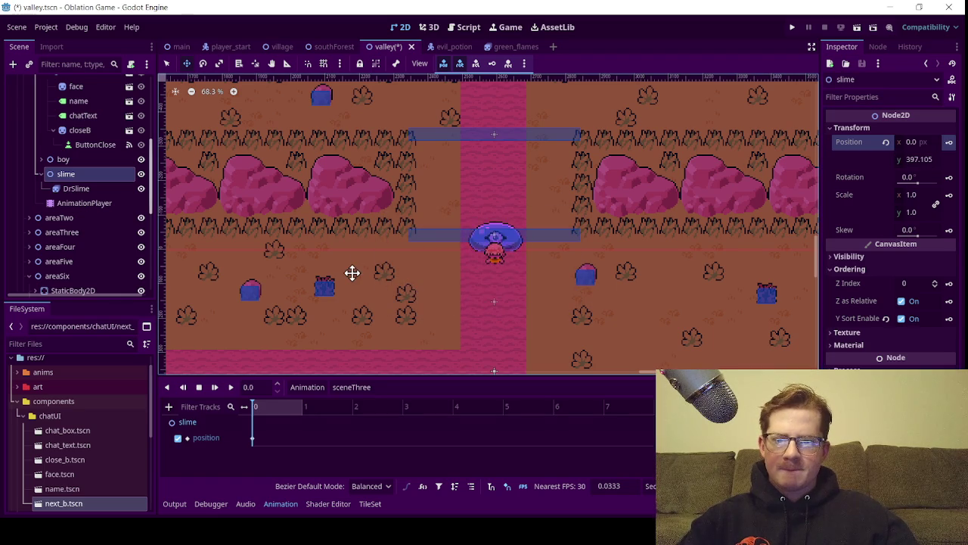
pyautogui.hotkey('ctrl', 's')
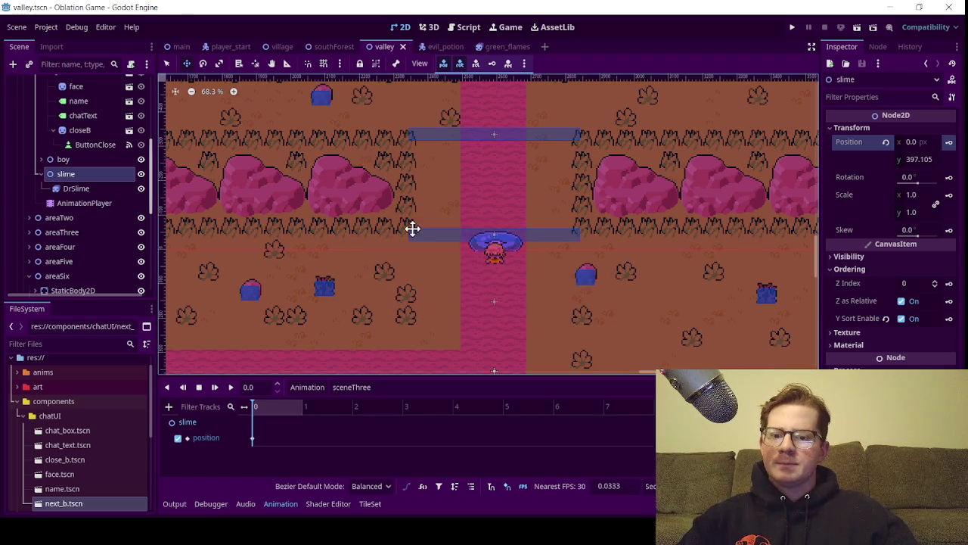
pyautogui.click(464, 30)
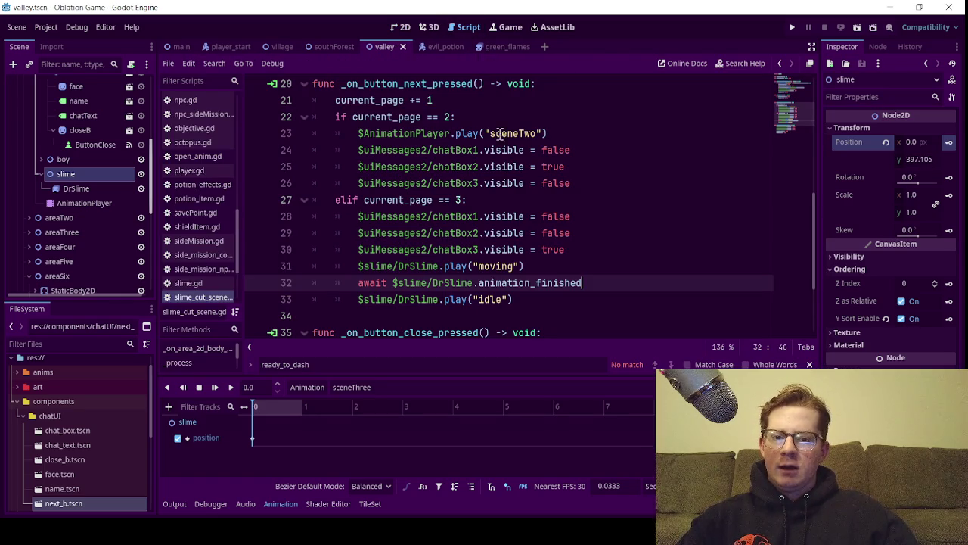
# Insert $AnimationPlayer.play("sceneThree") on line 31 and save the script
pyautogui.scroll(-1, 558, 191)
pyautogui.click(580, 199)
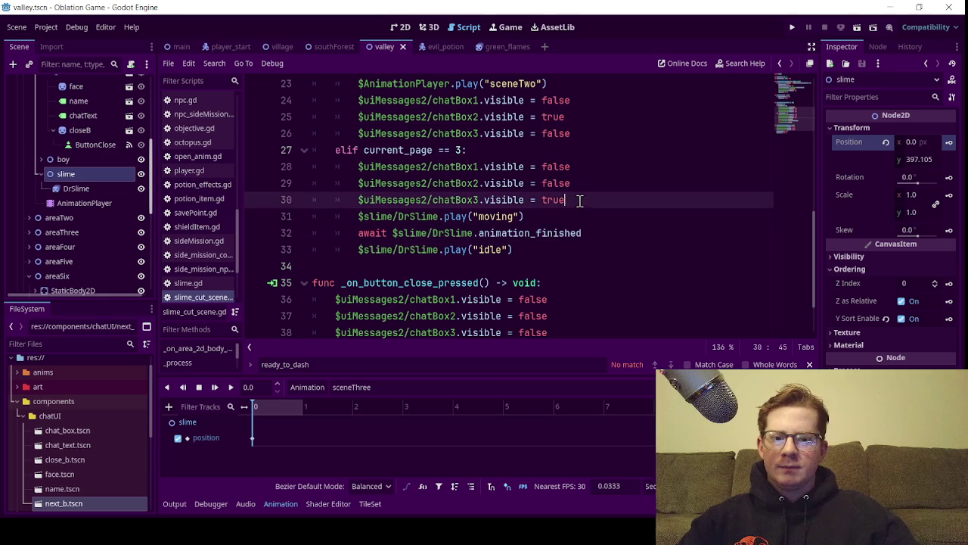
pyautogui.press('Return')
pyautogui.moveTo(106, 202); pyautogui.dragTo(450, 219)
pyautogui.write('.pl')
pyautogui.press('Return')
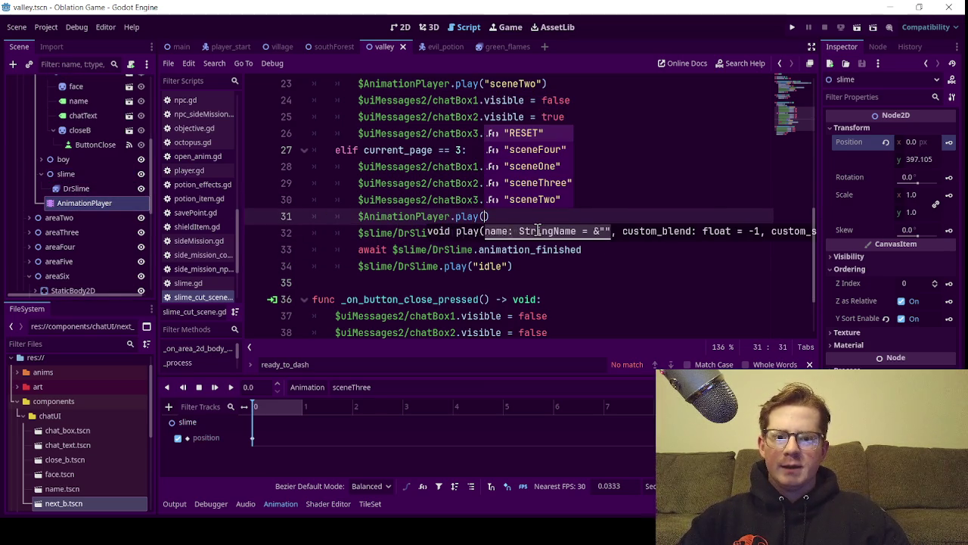
pyautogui.click(537, 231)
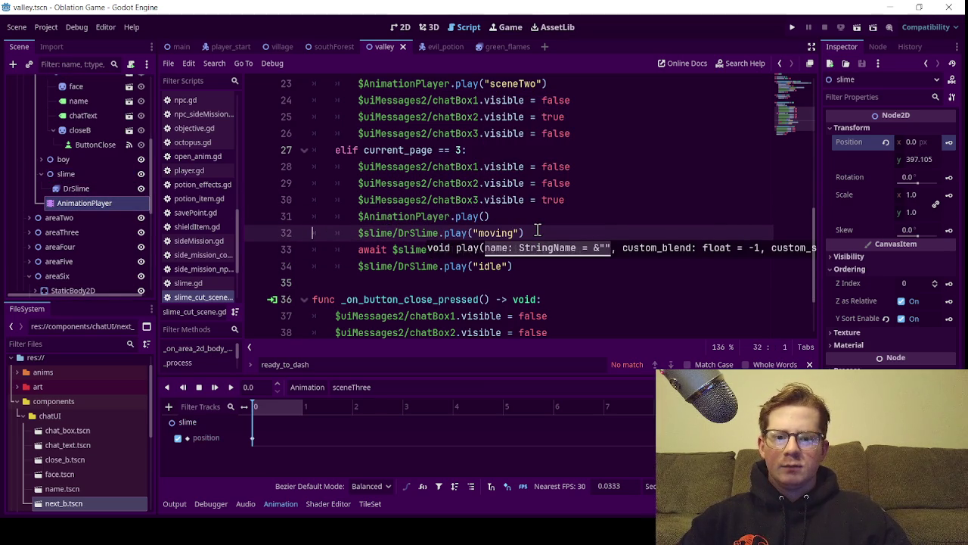
pyautogui.press('Up')
pyautogui.press('Up')
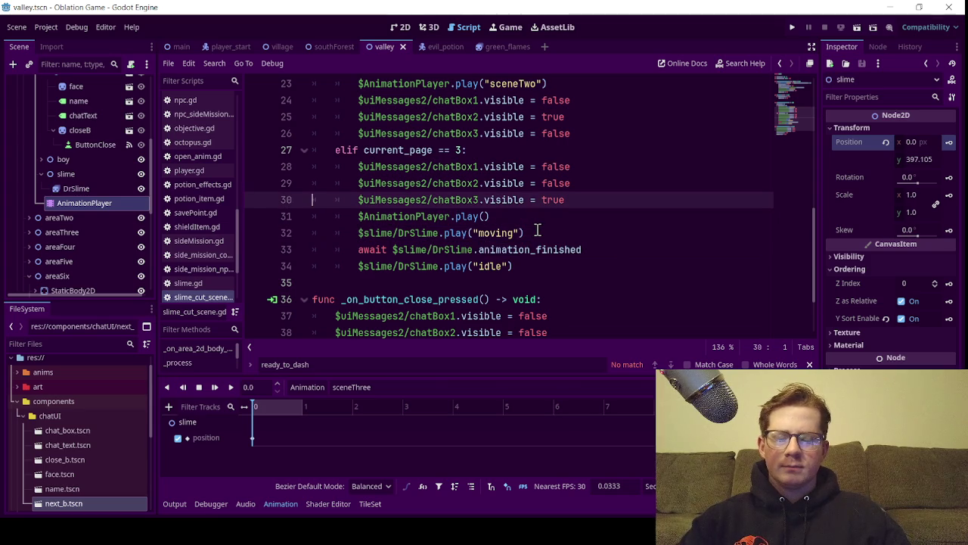
pyautogui.click(487, 216)
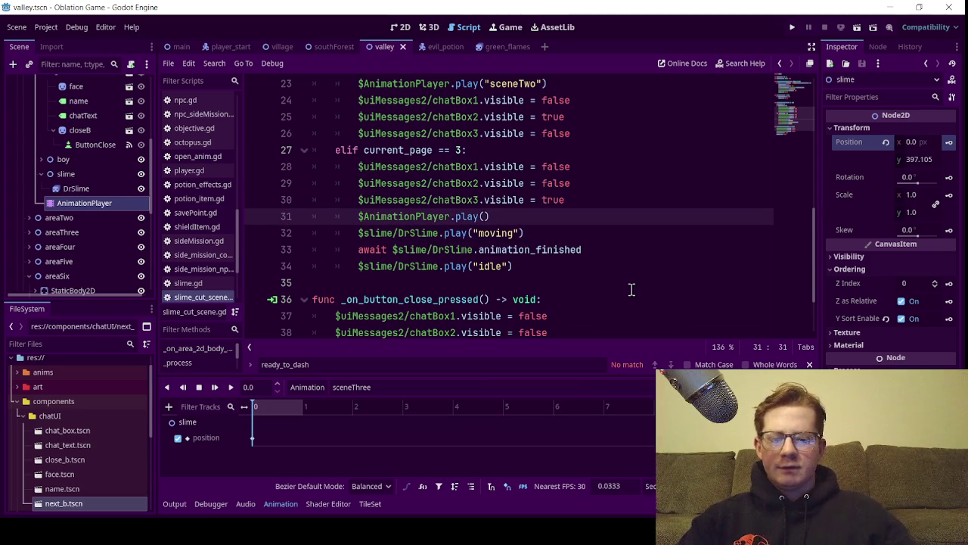
pyautogui.write('"sc')
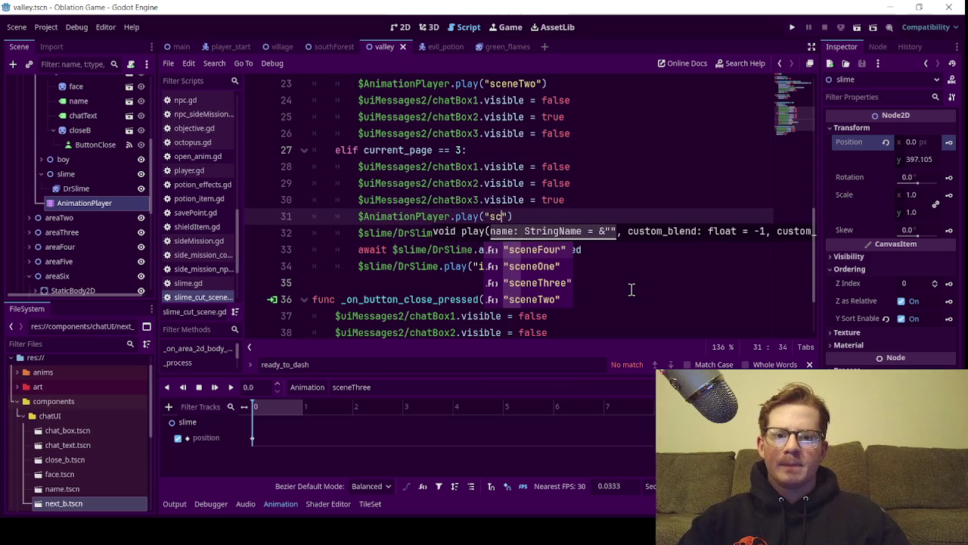
pyautogui.press('Down')
pyautogui.press('Down')
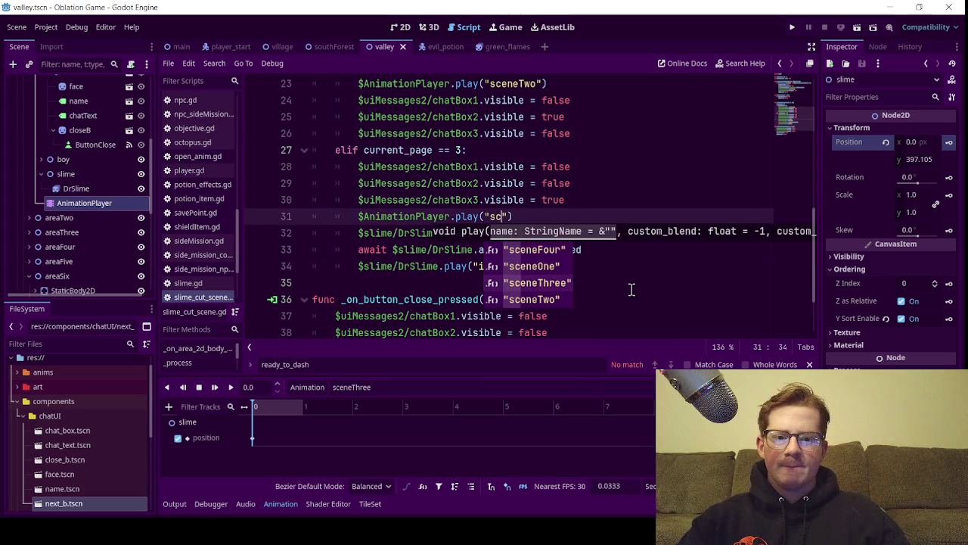
pyautogui.press('Return')
pyautogui.click(623, 212)
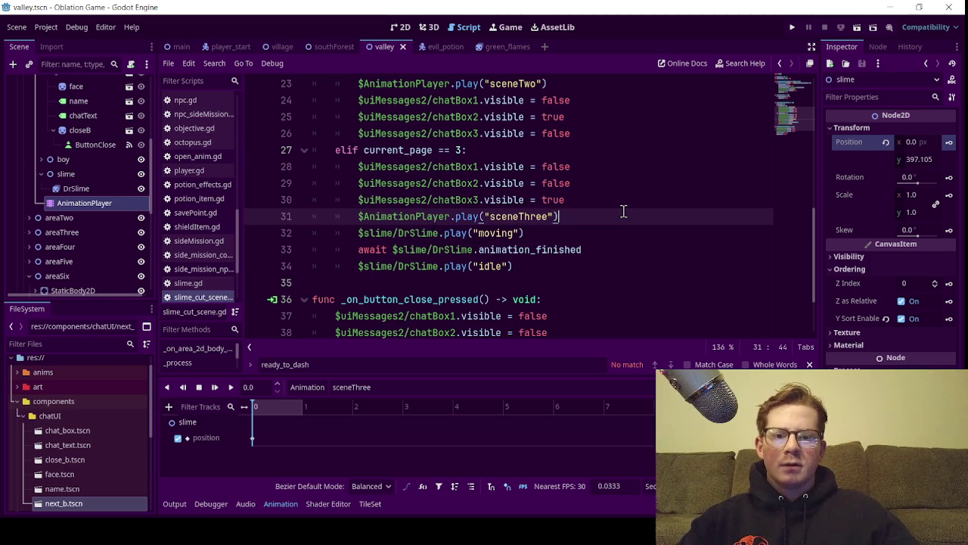
pyautogui.hotkey('ctrl', 's')
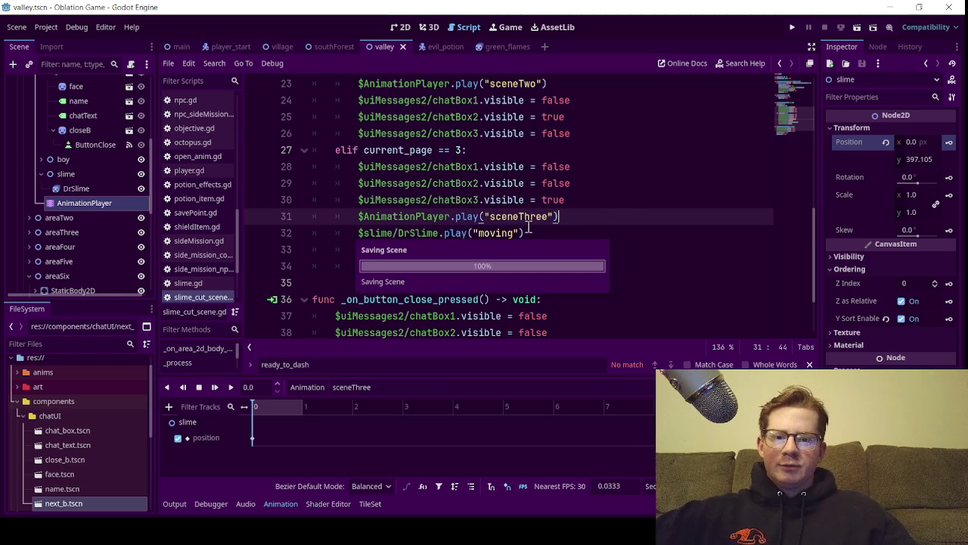
# Add a blank line after the idle call on line 34
pyautogui.click(544, 234)
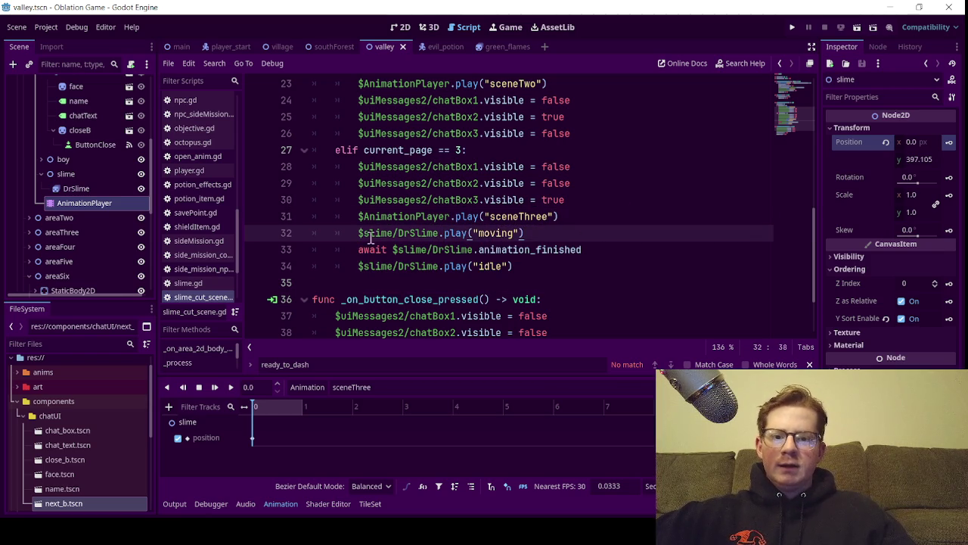
pyautogui.click(522, 264)
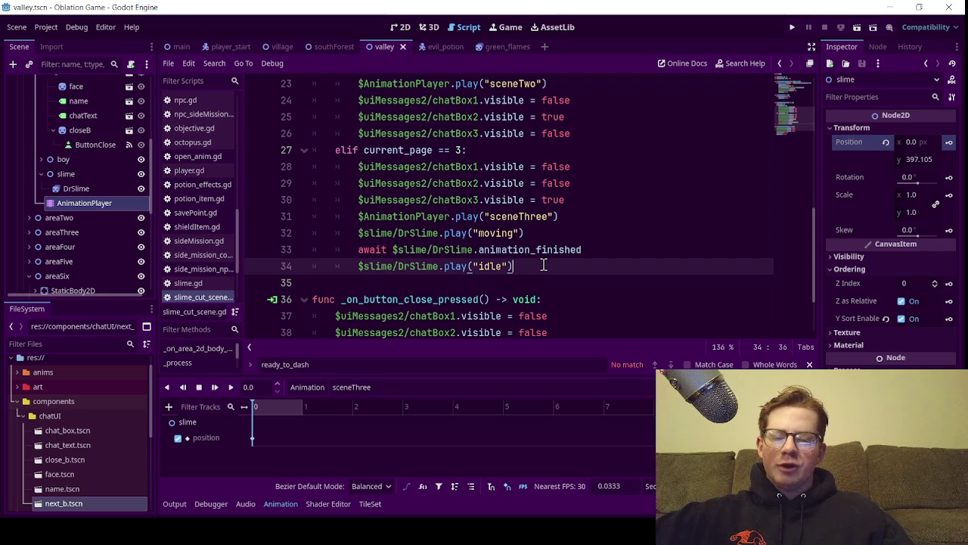
pyautogui.press('Return')
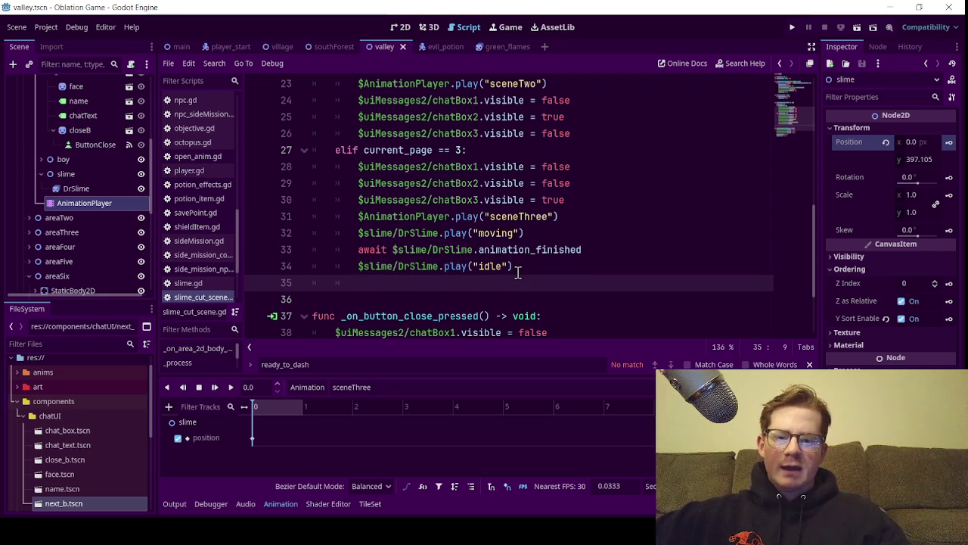
# Write $boy.visible = false on line 35 after the idle call and save
pyautogui.moveTo(82, 165); pyautogui.dragTo(363, 285)
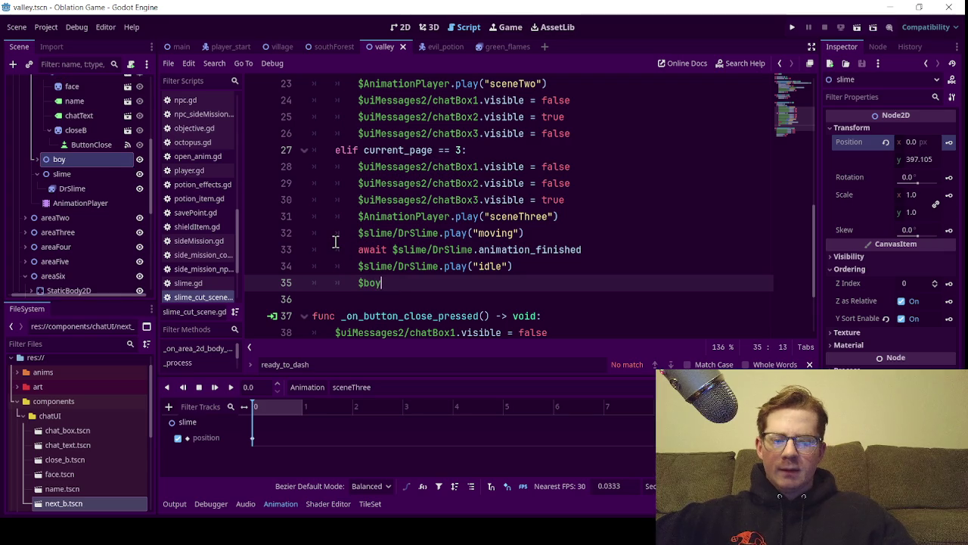
pyautogui.write('.v')
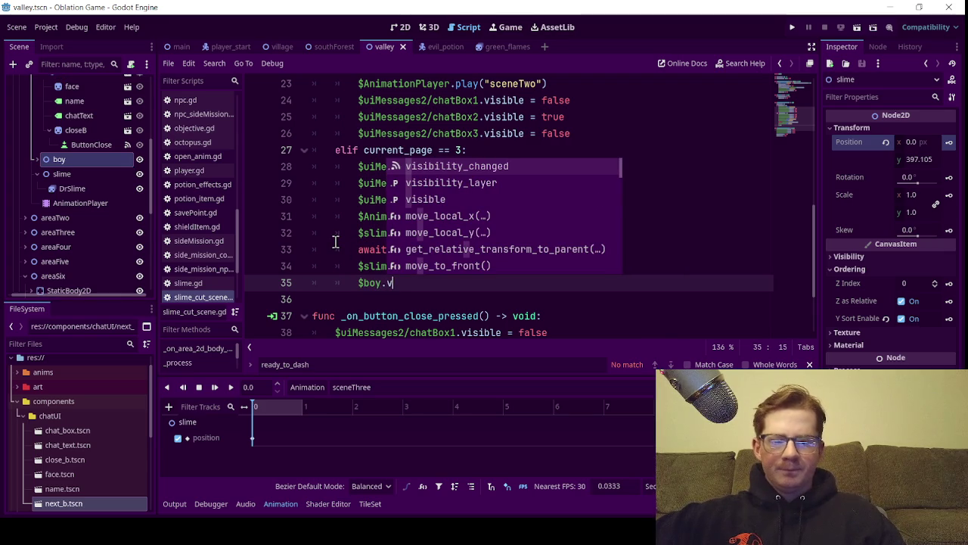
pyautogui.press('Down')
pyautogui.press('Down')
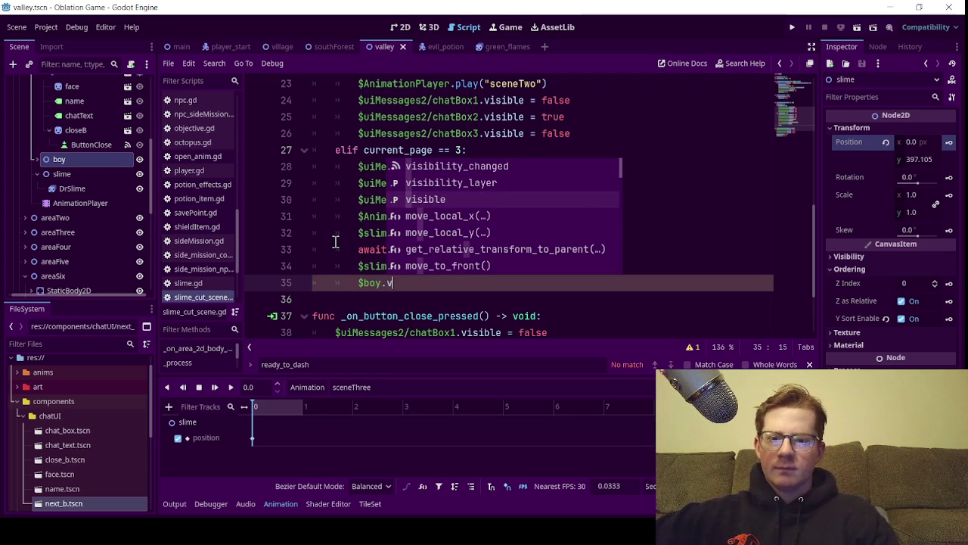
pyautogui.click(477, 197)
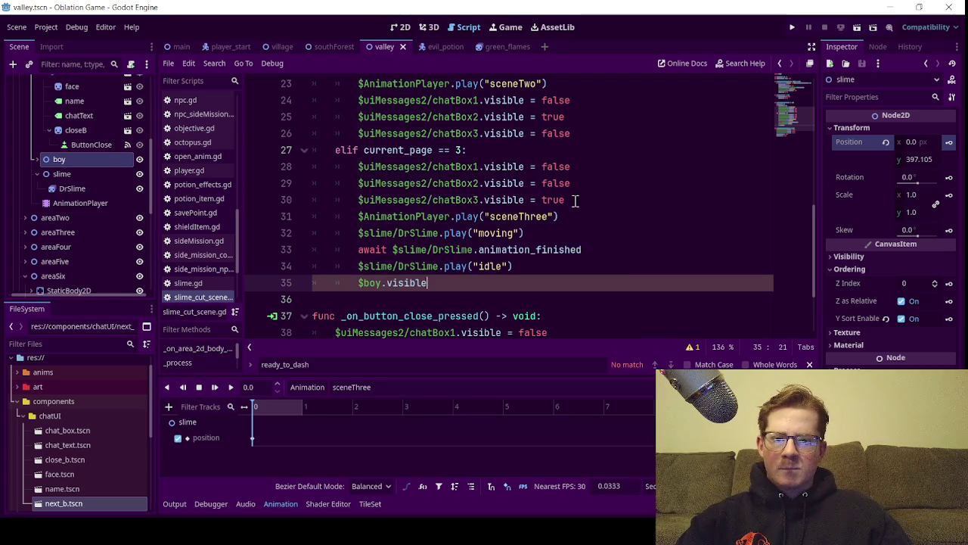
pyautogui.write('=')
pyautogui.press('BackSpace')
pyautogui.press('BackSpace')
pyautogui.press('BackSpace')
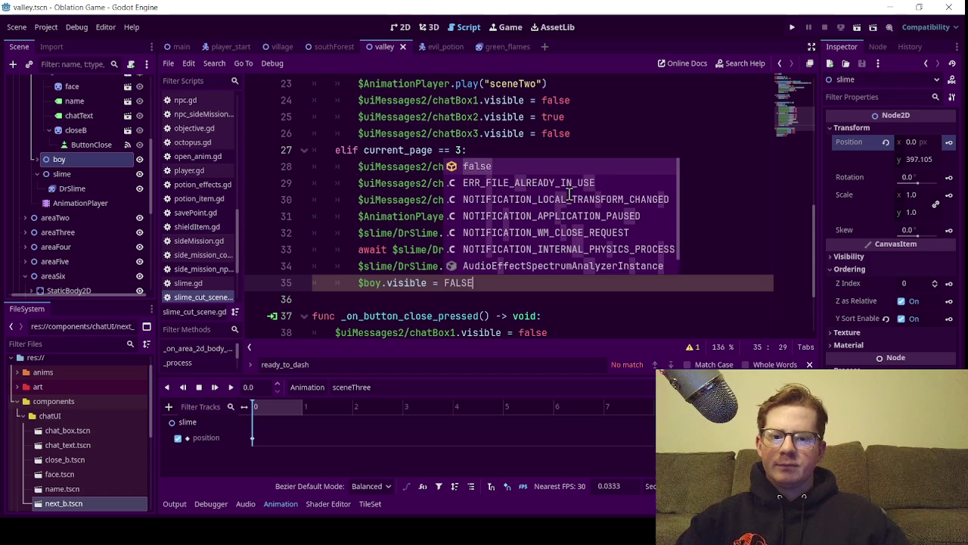
pyautogui.press('BackSpace')
pyautogui.write('false')
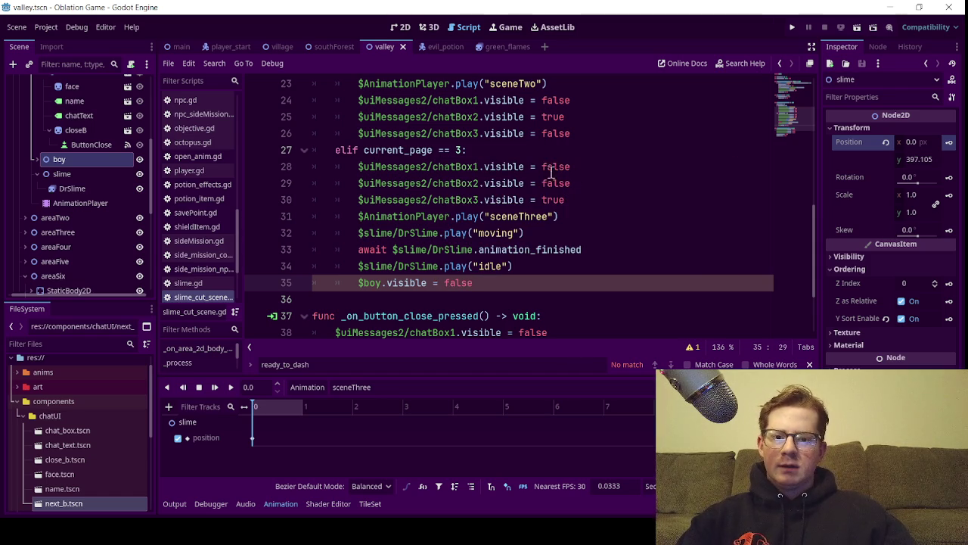
pyautogui.click(522, 155)
pyautogui.hotkey('ctrl', 's')
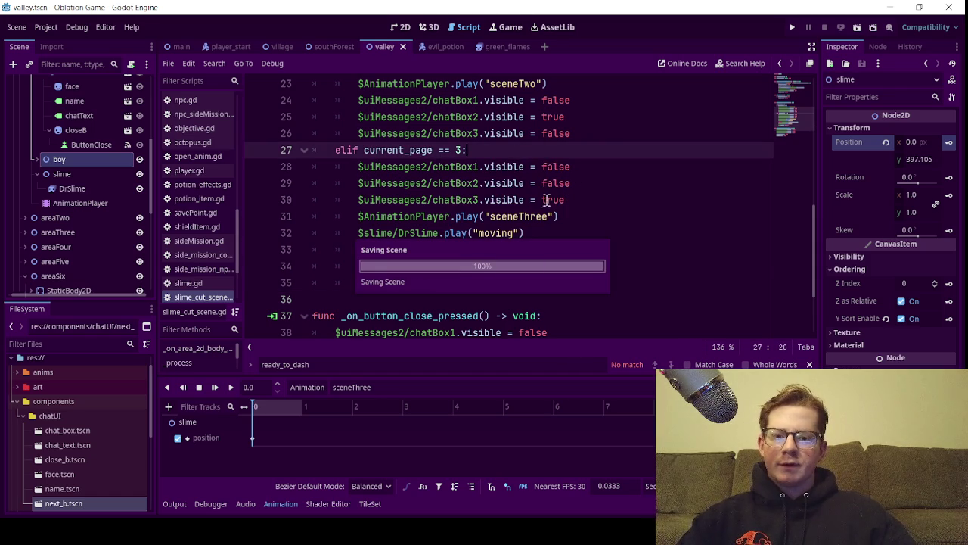
pyautogui.scroll(-2, 462, 195)
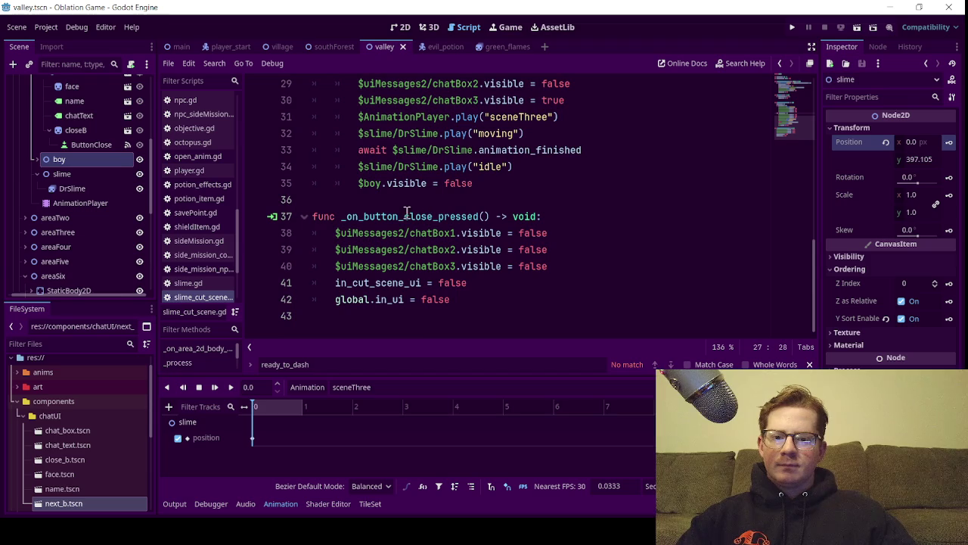
# Add $AnimationPlayer.play("sceneFour") to the _on_button_close_pressed handler
pyautogui.click(555, 216)
pyautogui.press('Return')
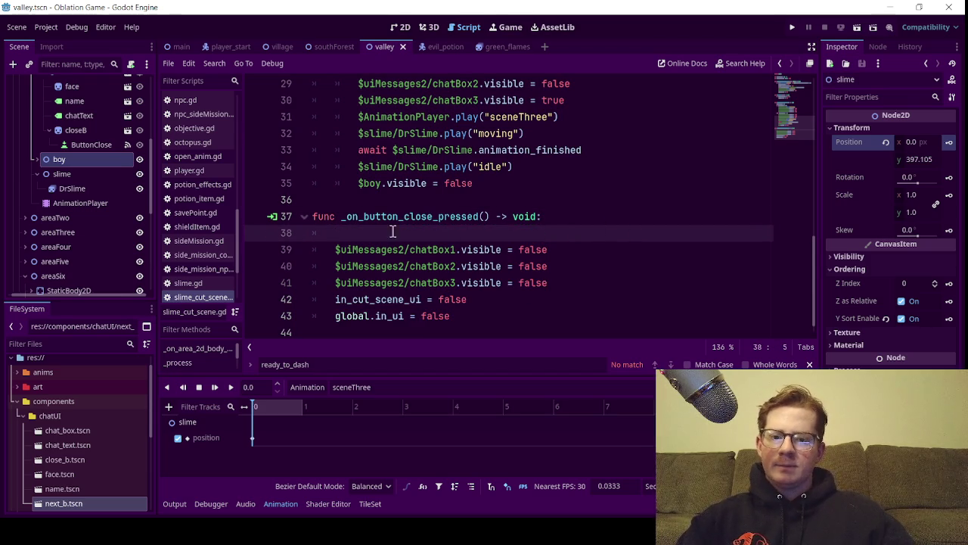
pyautogui.click(563, 284)
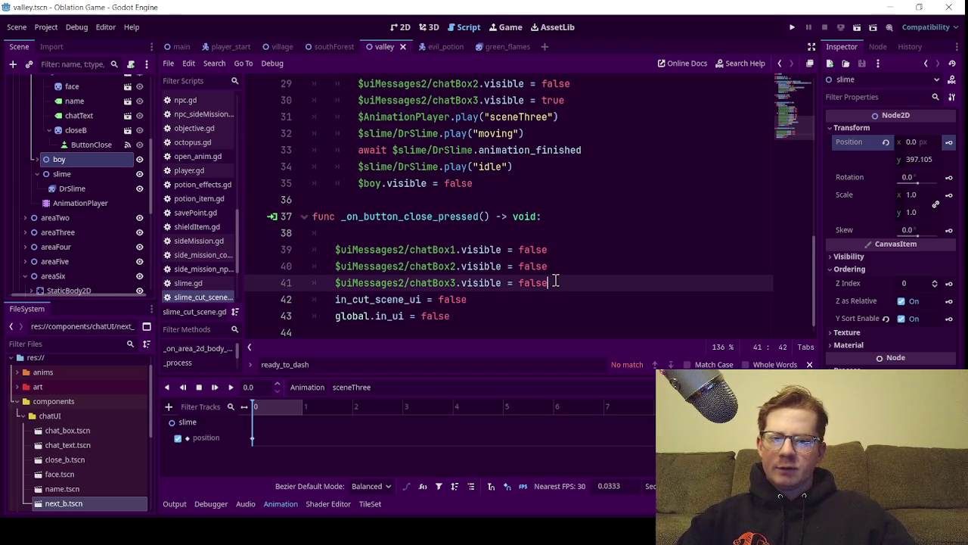
pyautogui.press('Return')
pyautogui.click(407, 235)
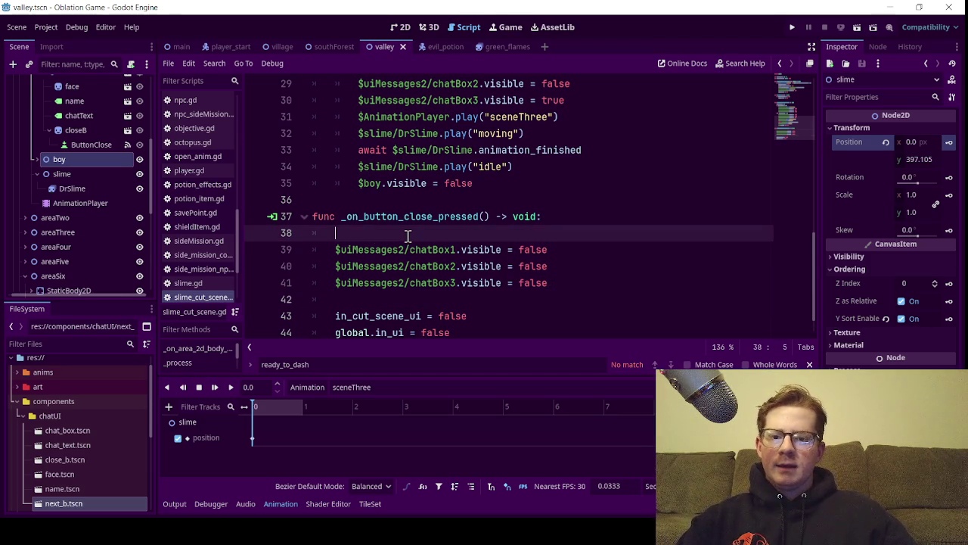
pyautogui.press('BackSpace')
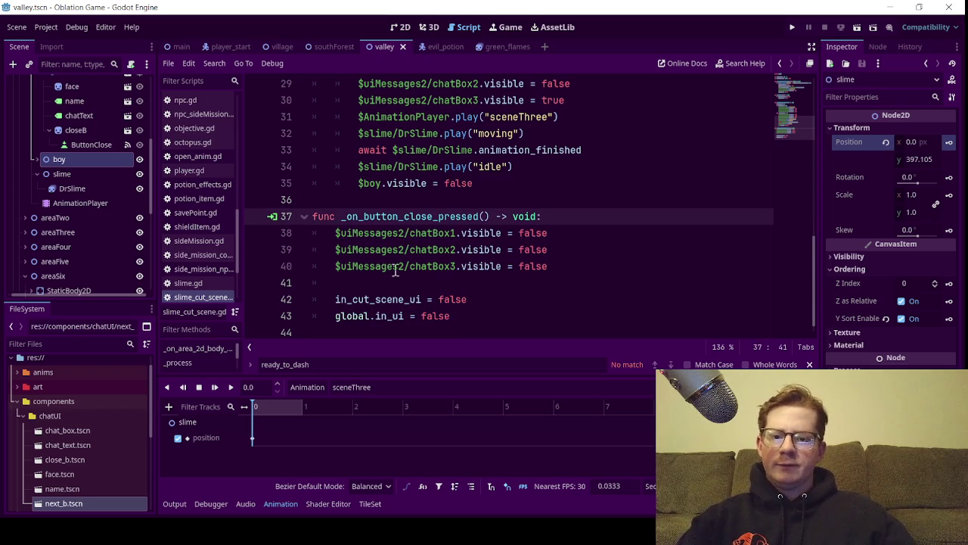
pyautogui.click(387, 284)
pyautogui.moveTo(83, 203); pyautogui.dragTo(385, 292)
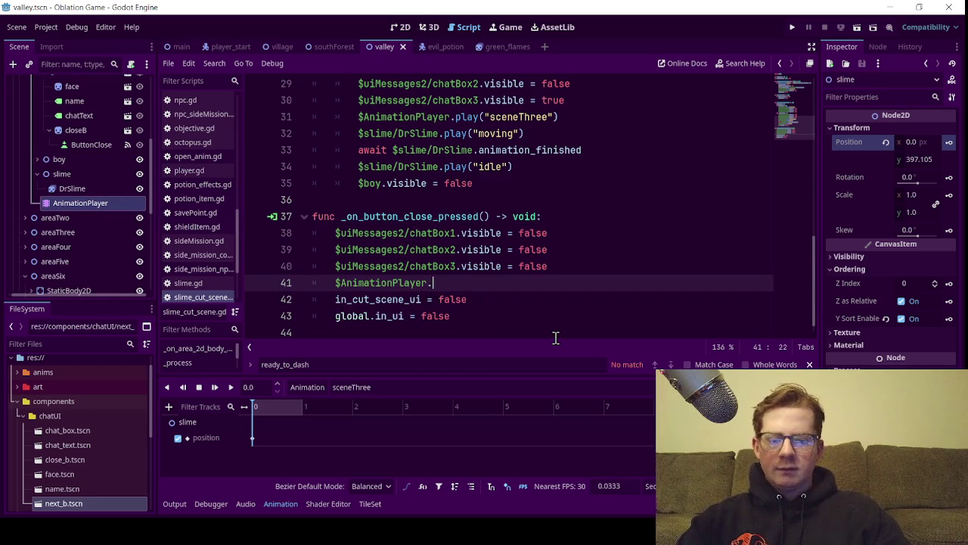
pyautogui.press('Return')
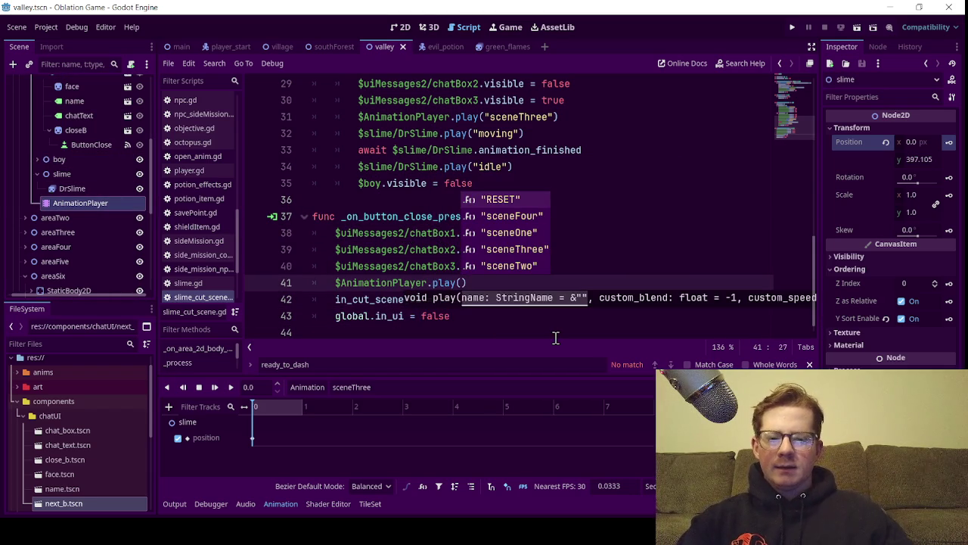
pyautogui.click(515, 216)
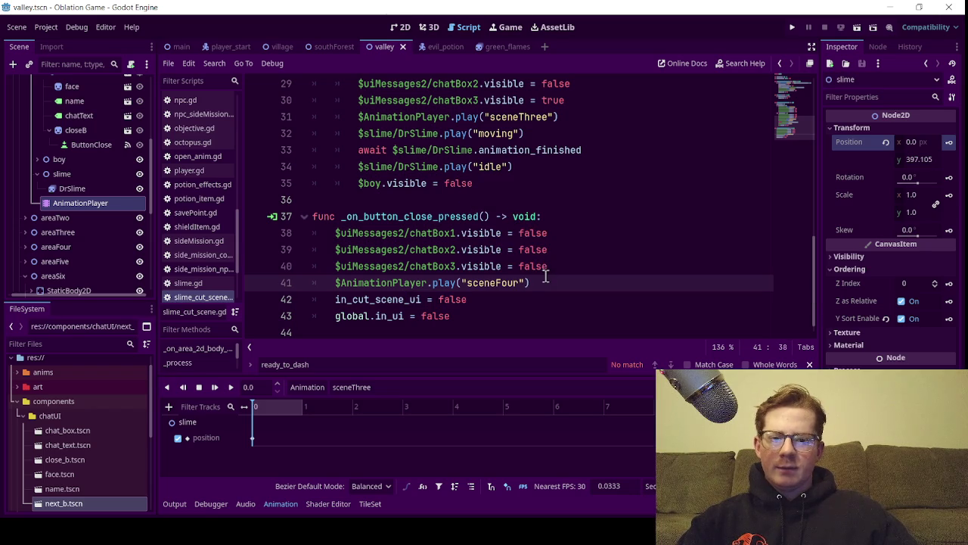
pyautogui.press('Return')
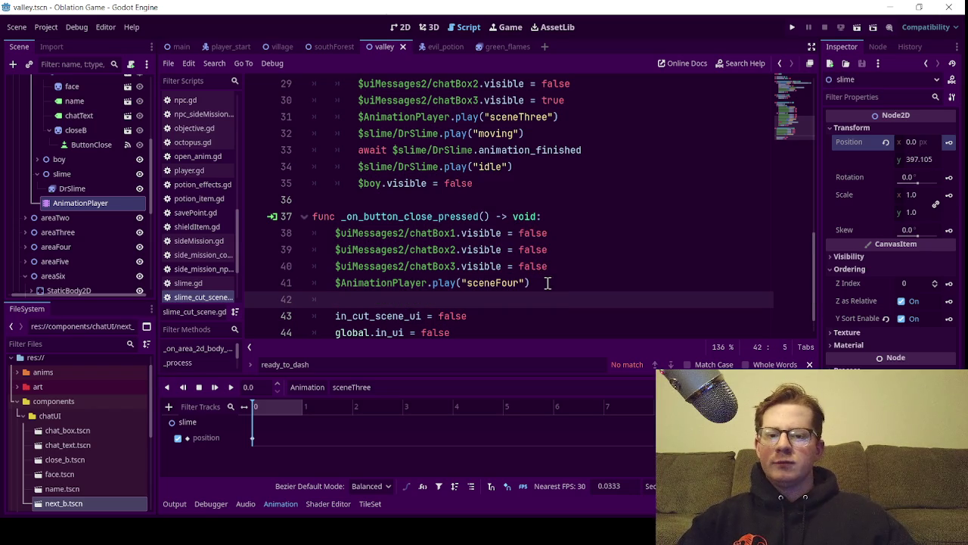
# Follow it with await $AnimationPlayer.animation_finished and save the scene
pyautogui.write('aw')
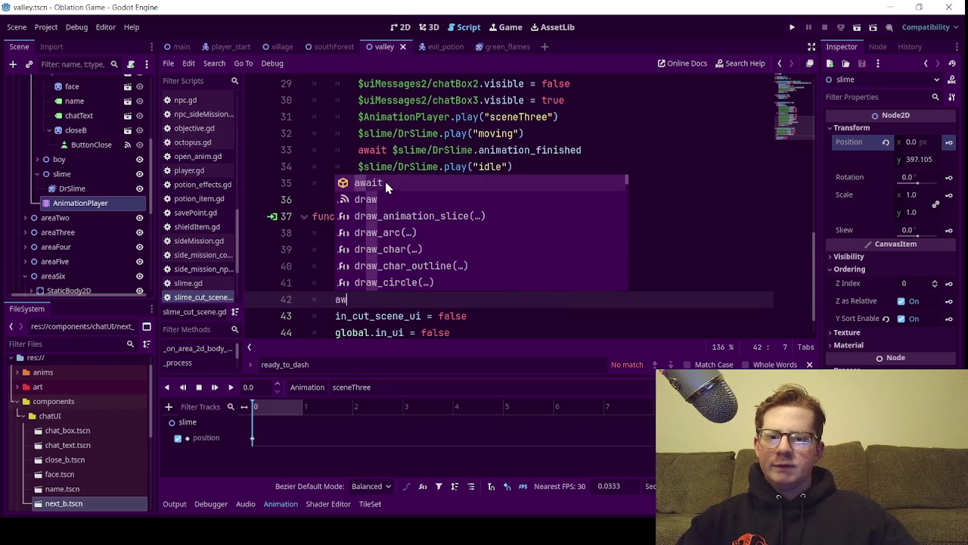
pyautogui.click(386, 188)
pyautogui.moveTo(61, 204)
pyautogui.mouseDown()
pyautogui.moveTo(250, 249)
pyautogui.moveTo(376, 316)
pyautogui.moveTo(376, 302)
pyautogui.mouseUp()
pyautogui.write('.a')
pyautogui.press('Down')
pyautogui.press('Down')
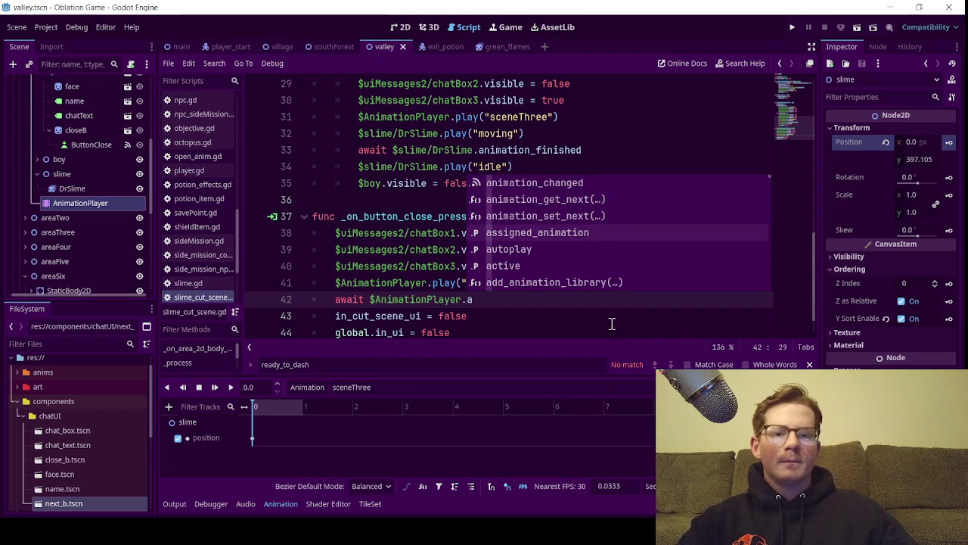
pyautogui.press('Escape')
pyautogui.press('BackSpace')
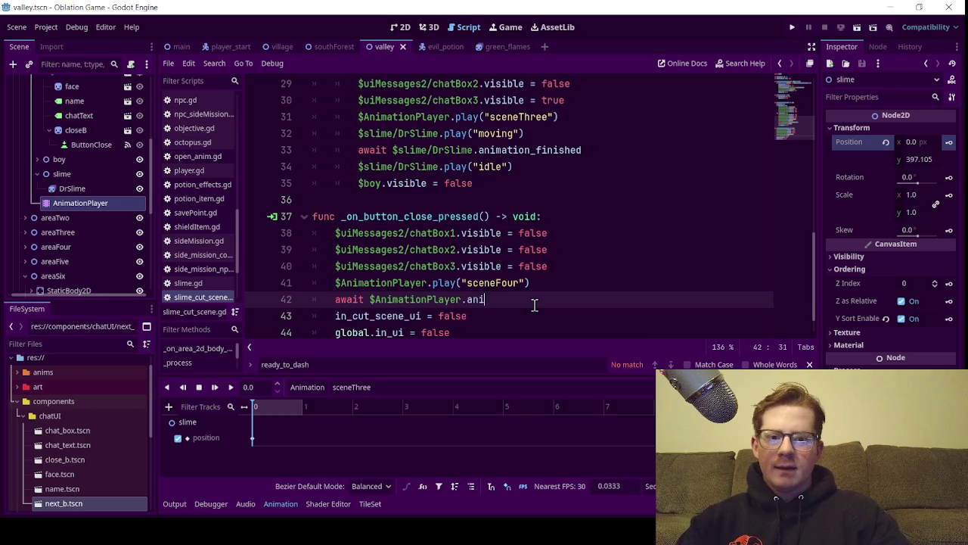
pyautogui.write('im')
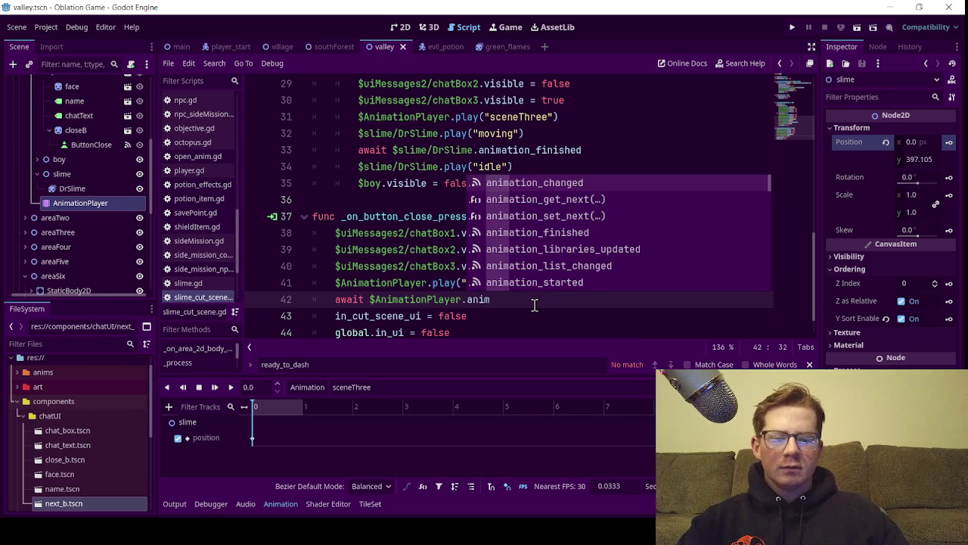
pyautogui.press('Down')
pyautogui.press('Down')
pyautogui.press('Down')
pyautogui.press('Return')
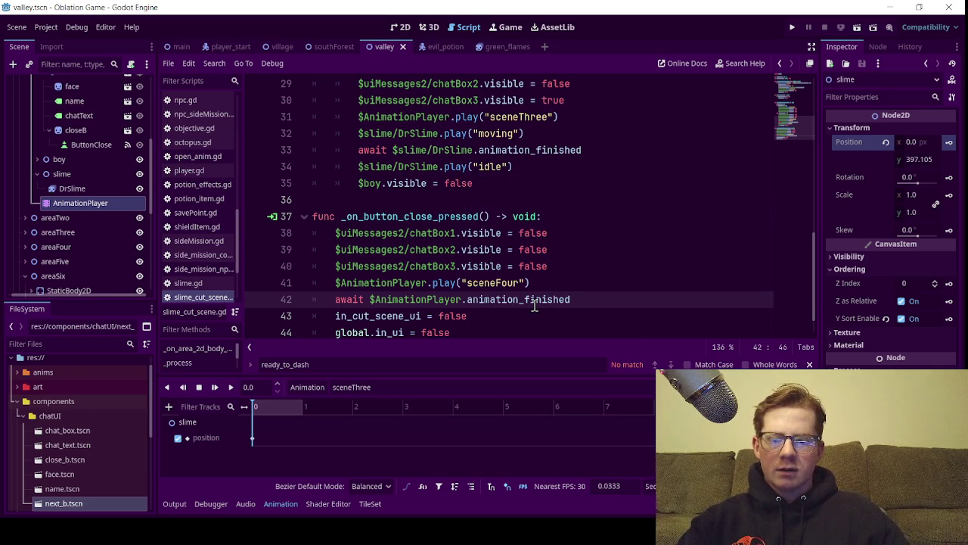
pyautogui.click(583, 282)
pyautogui.hotkey('ctrl', 's')
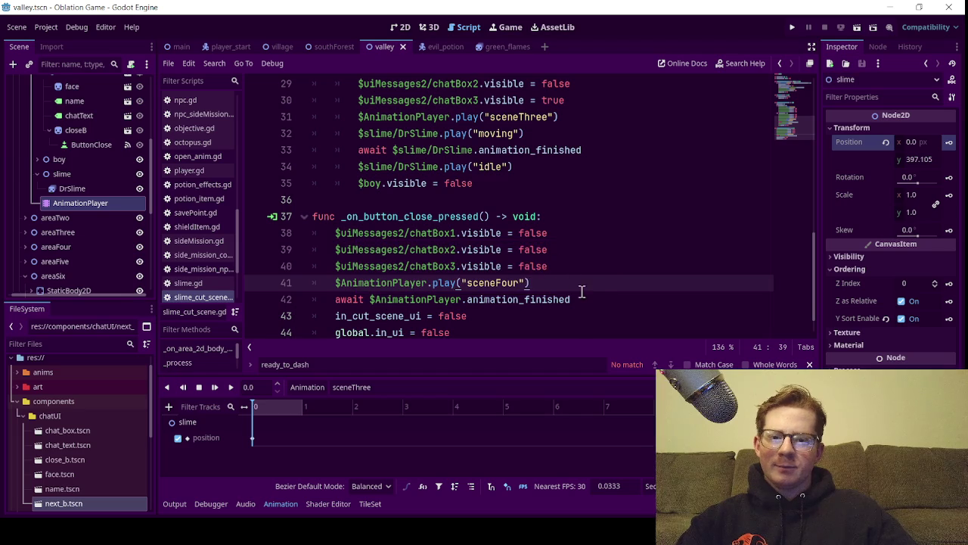
pyautogui.click(589, 296)
pyautogui.press('Return')
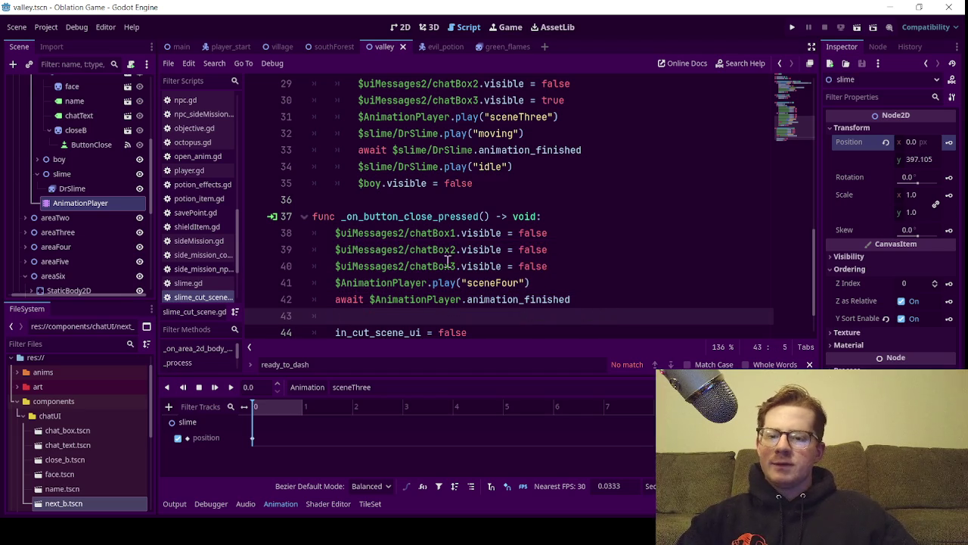
# Add visible = false to the close handler so the cutscene hides itself
pyautogui.scroll(3, 81, 165)
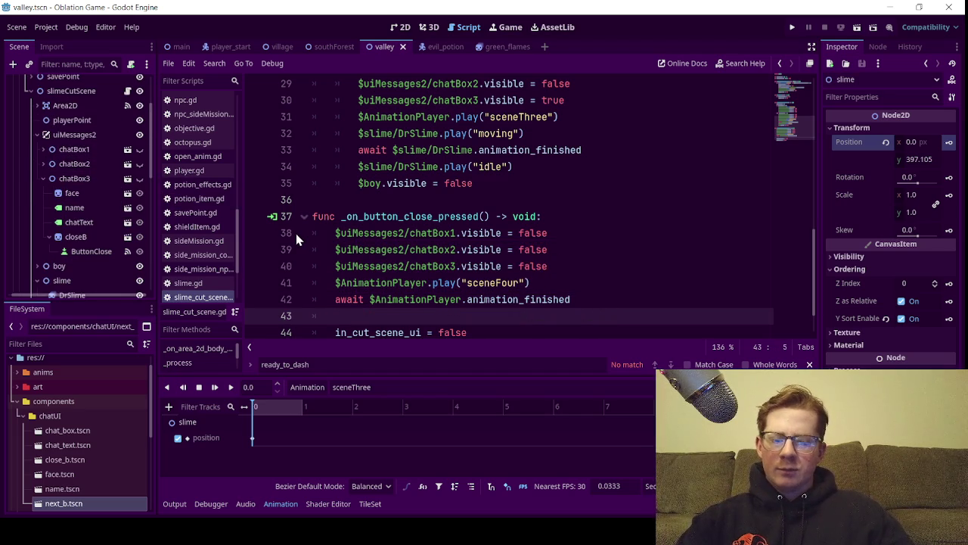
pyautogui.write('vis')
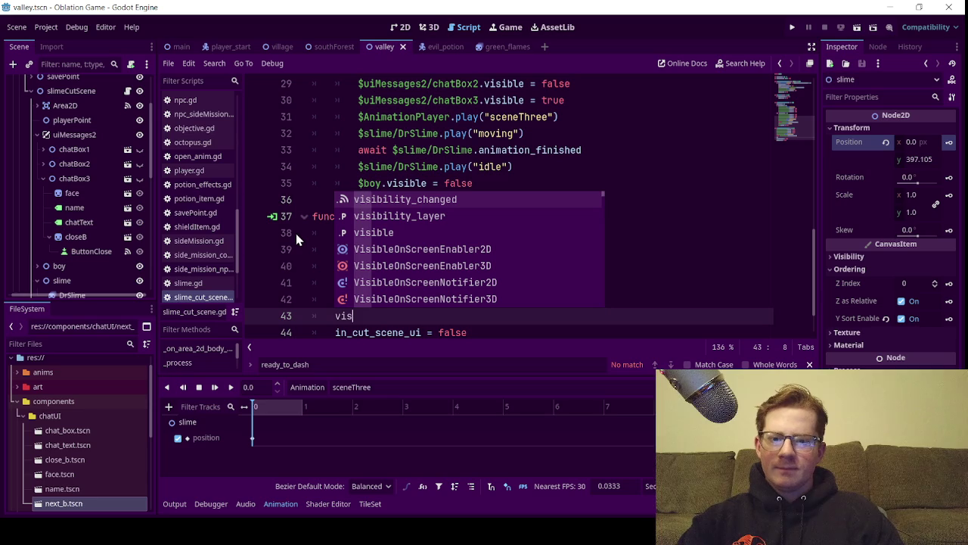
pyautogui.press('Down')
pyautogui.press('Down')
pyautogui.press('Return')
pyautogui.write('= false')
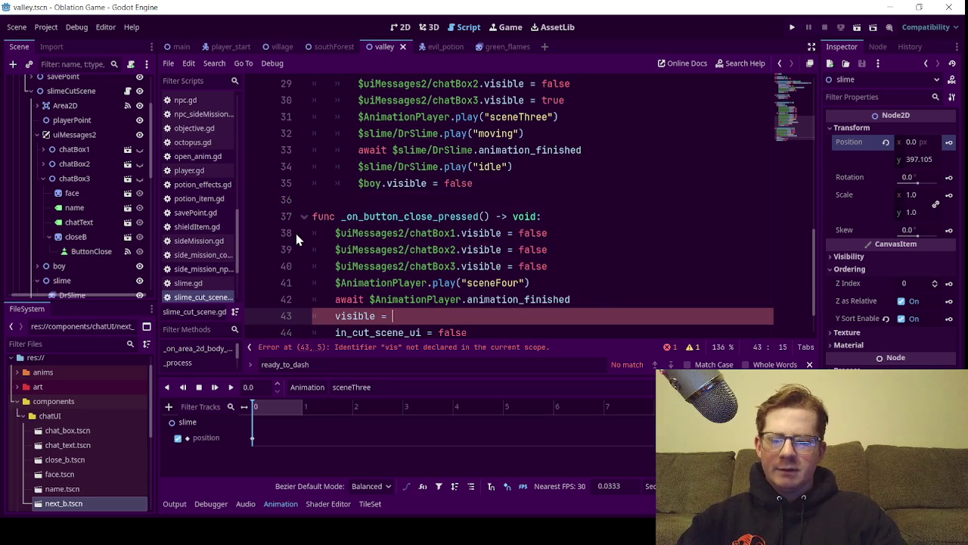
# Add global.completed_main_mission = 9 on a new line after visible = false
pyautogui.click(402, 201)
pyautogui.tripleClick(437, 321)
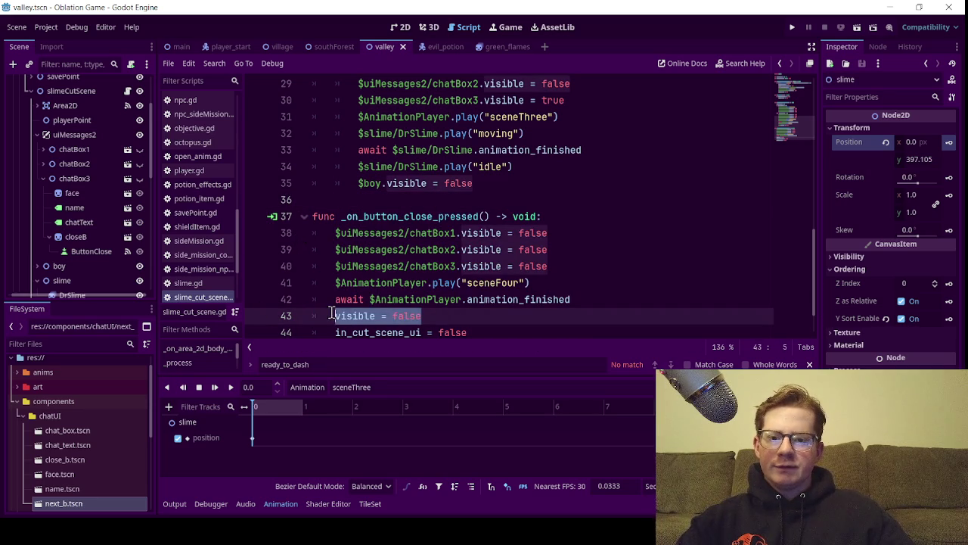
pyautogui.click(443, 316)
pyautogui.press('Return')
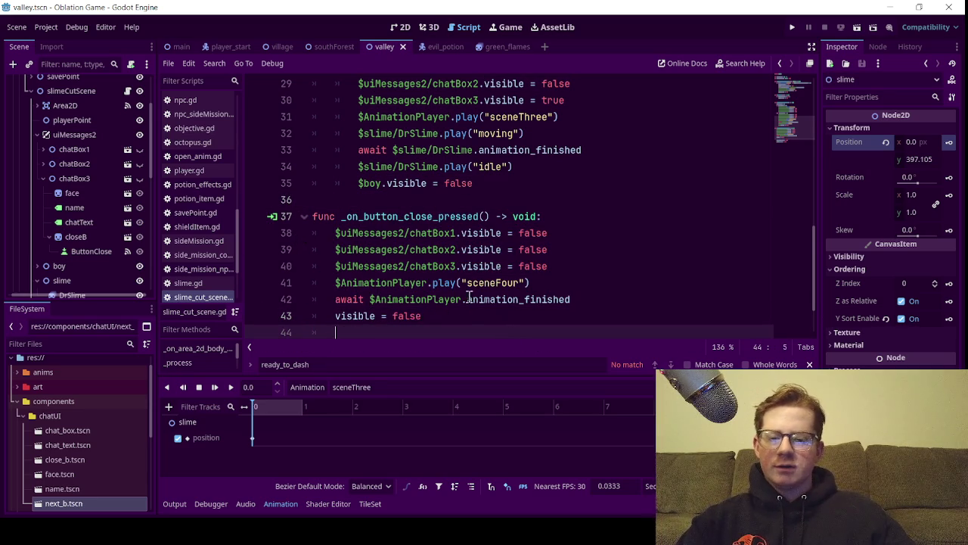
pyautogui.scroll(-2, 503, 296)
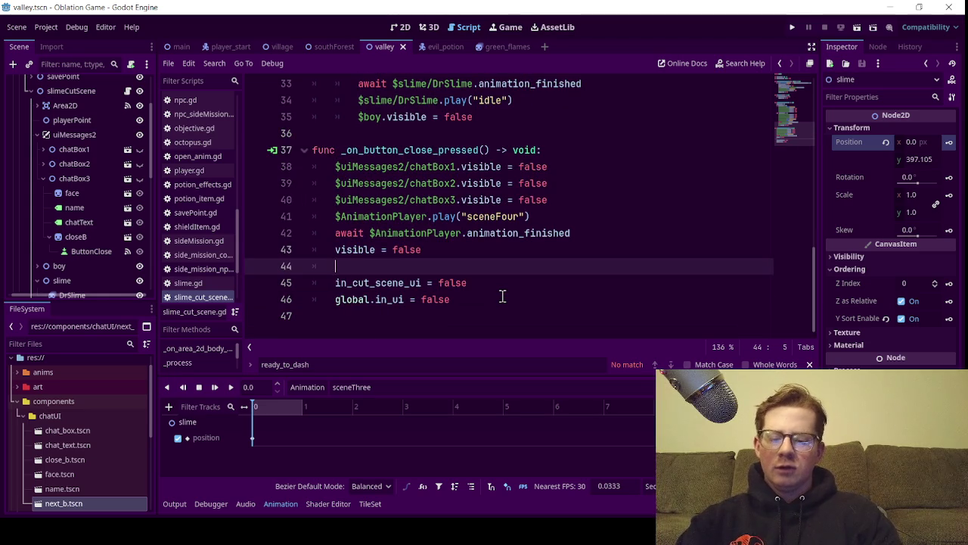
pyautogui.write('glo')
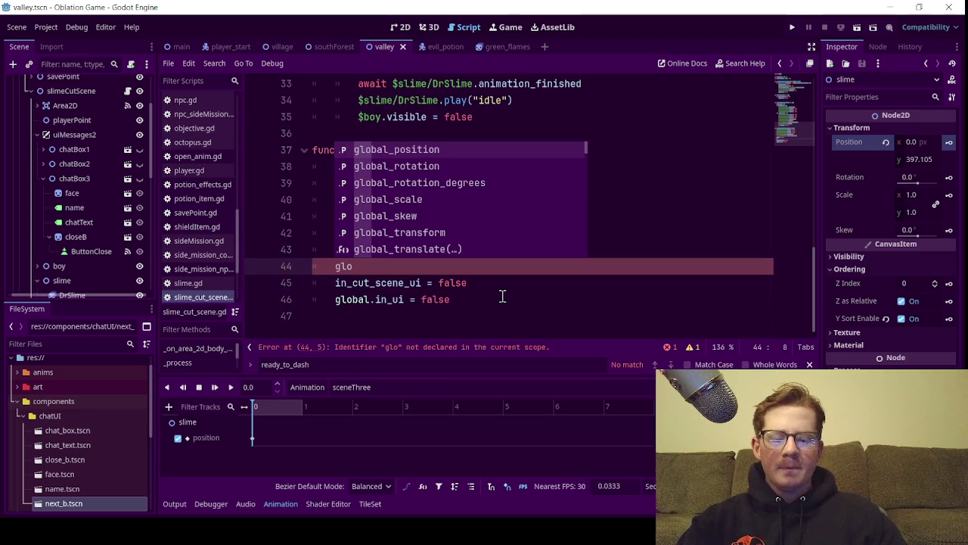
pyautogui.write('bal')
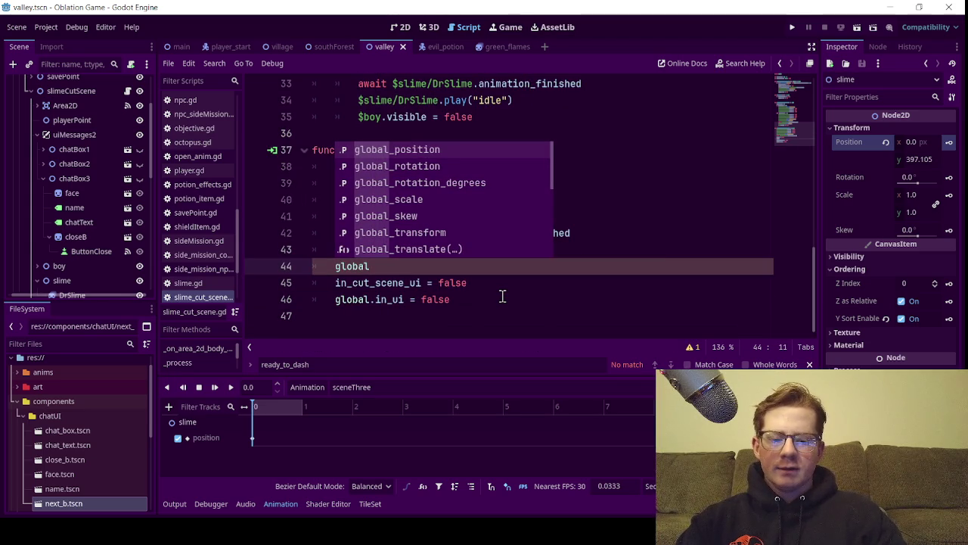
pyautogui.write('.com')
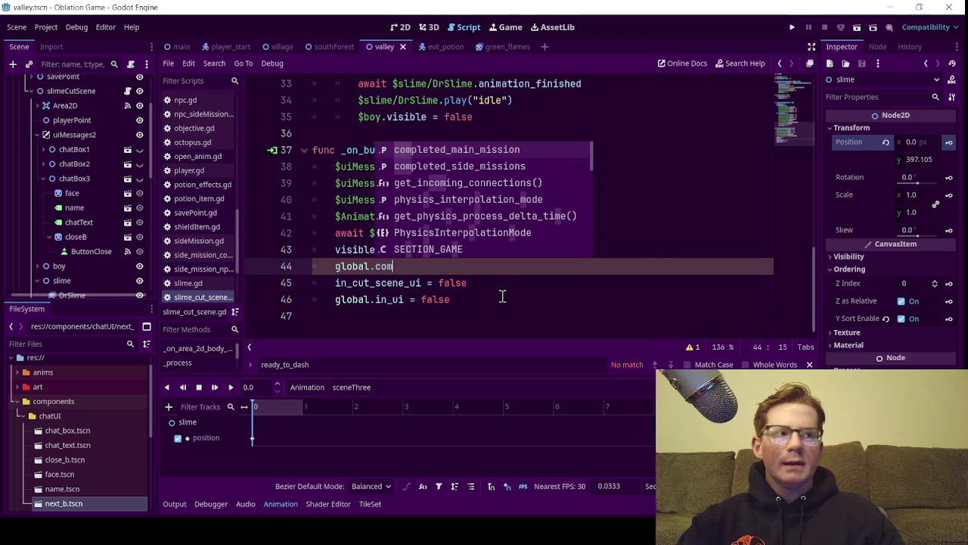
pyautogui.press('Return')
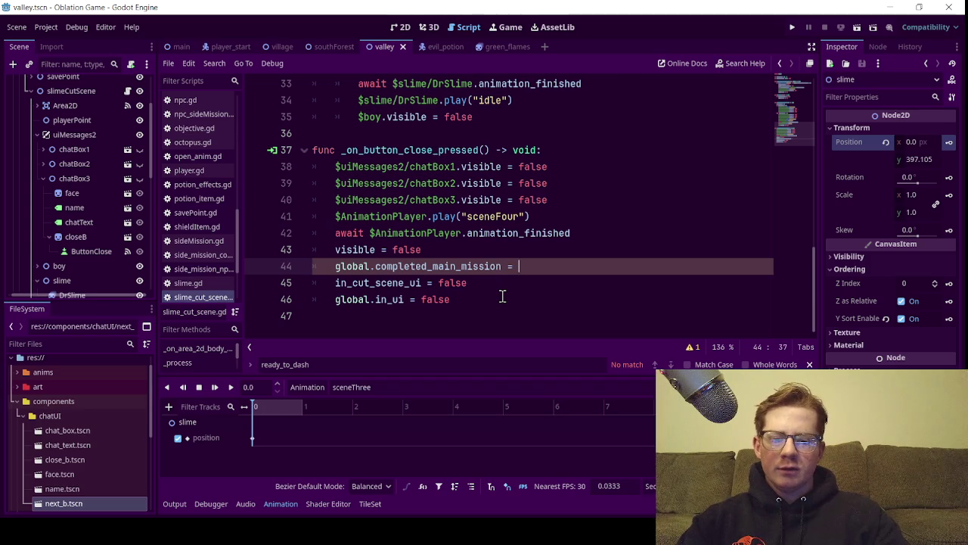
pyautogui.write('8')
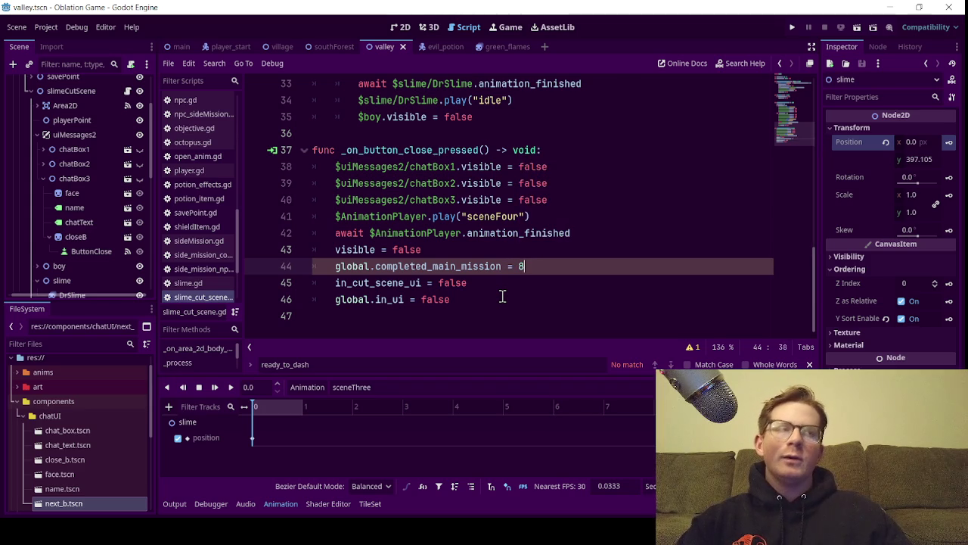
pyautogui.scroll(10, 502, 295)
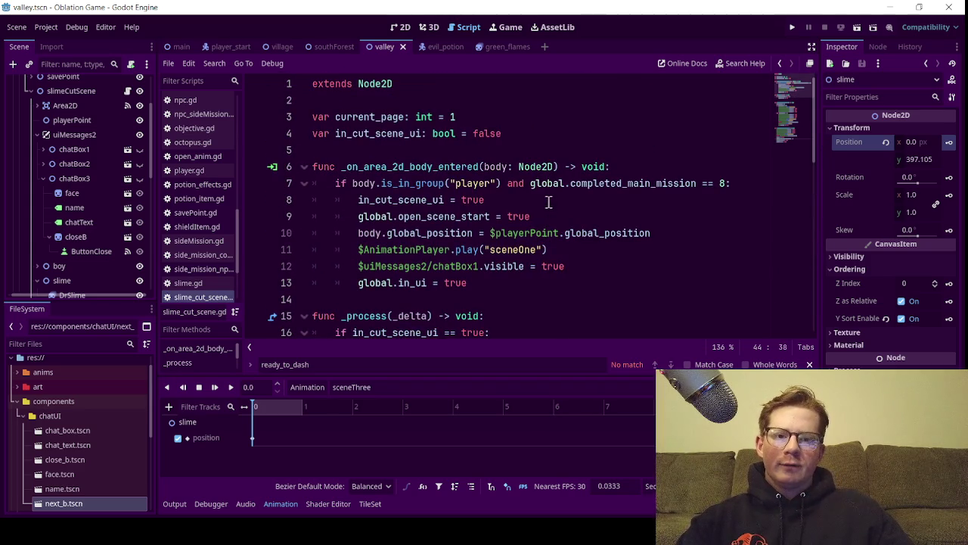
pyautogui.scroll(-10, 657, 237)
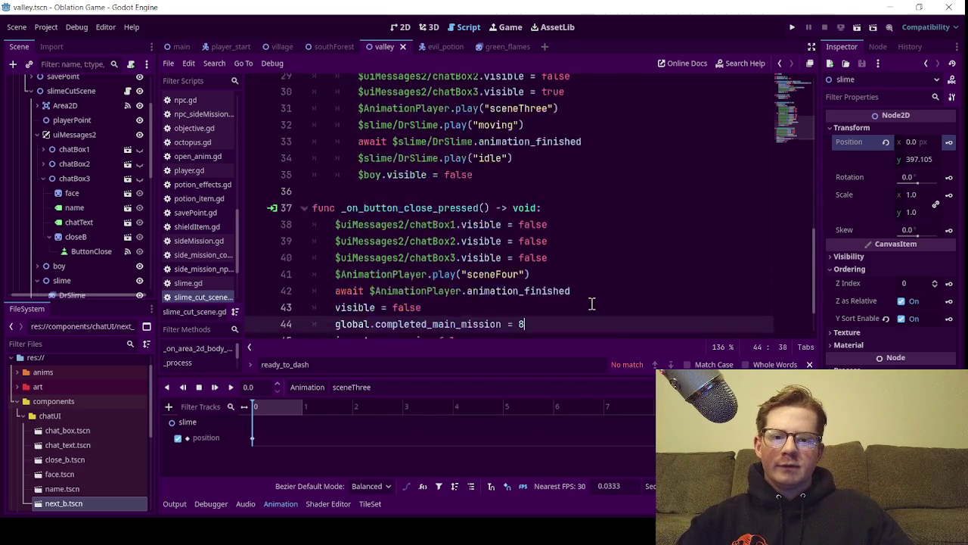
pyautogui.press('BackSpace')
pyautogui.write('9')
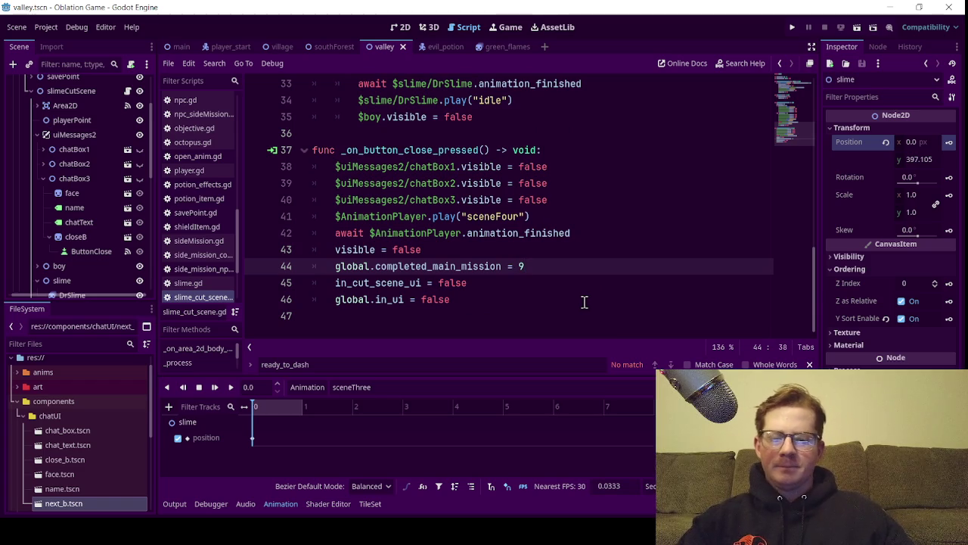
# Select the whole completed_main_mission assignment line for reuse
pyautogui.click(440, 251)
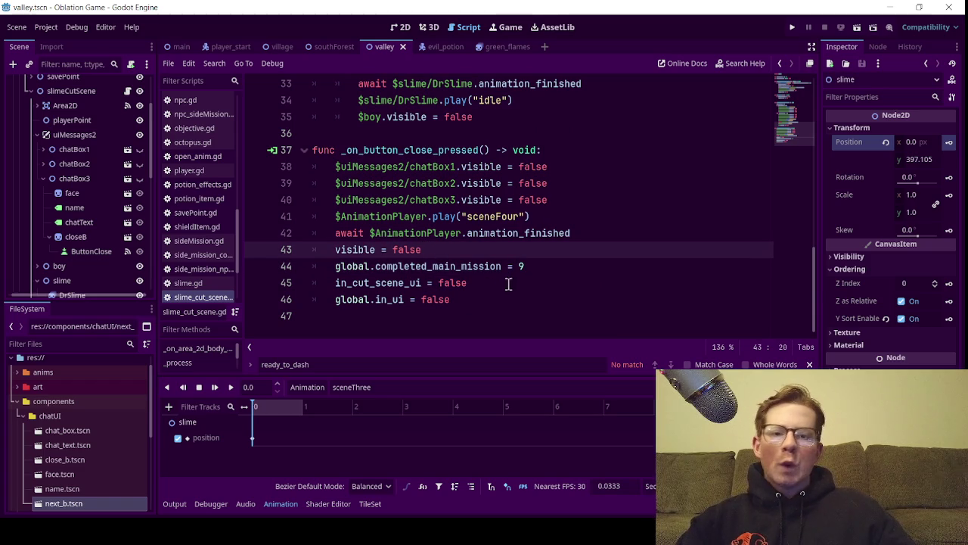
pyautogui.moveTo(535, 269); pyautogui.dragTo(334, 270)
pyautogui.hotkey('ctrl', 'c')
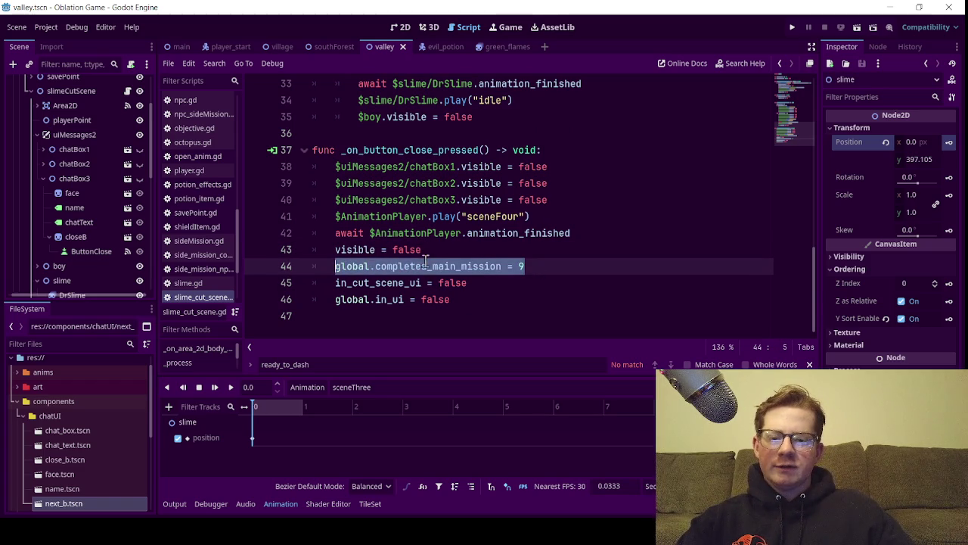
pyautogui.click(441, 250)
pyautogui.moveTo(542, 268); pyautogui.dragTo(334, 273)
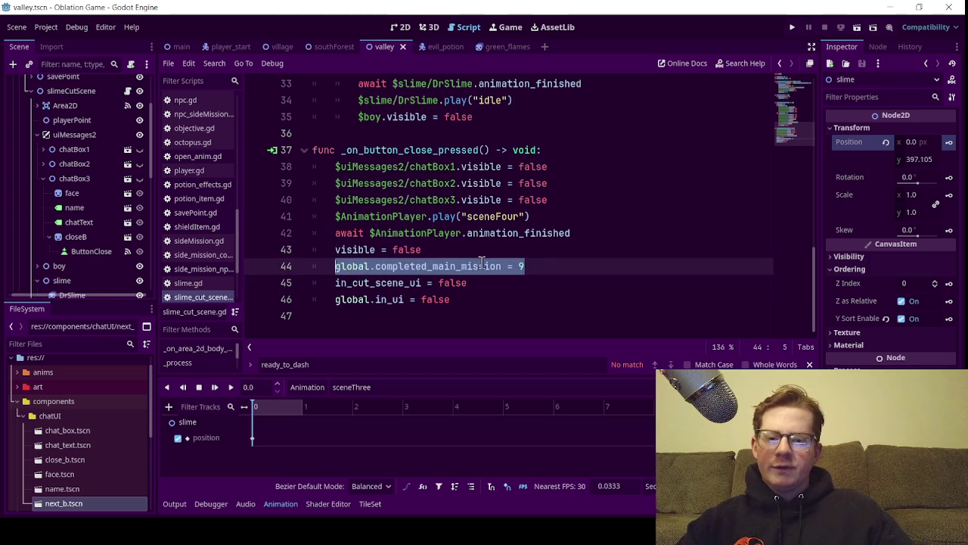
pyautogui.scroll(5, 490, 260)
pyautogui.scroll(5, 490, 261)
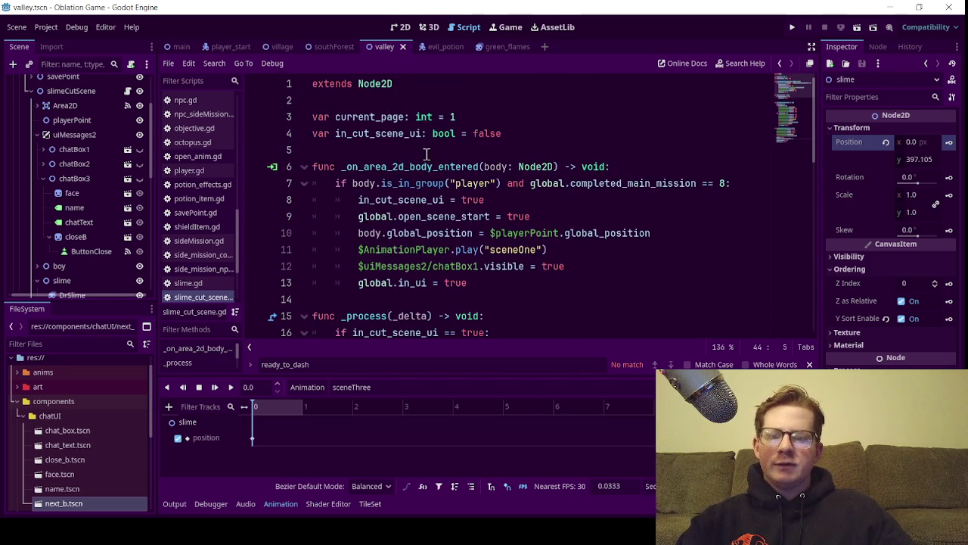
pyautogui.click(533, 134)
# Create func _ready() below the variable declarations and paste the mission assignment into it
pyautogui.press('Return')
pyautogui.press('Return')
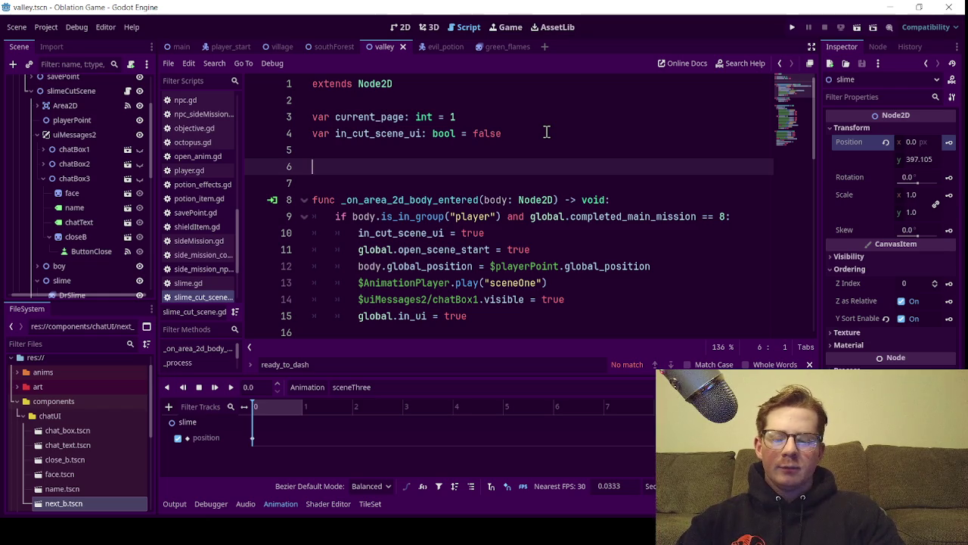
pyautogui.write('if _re')
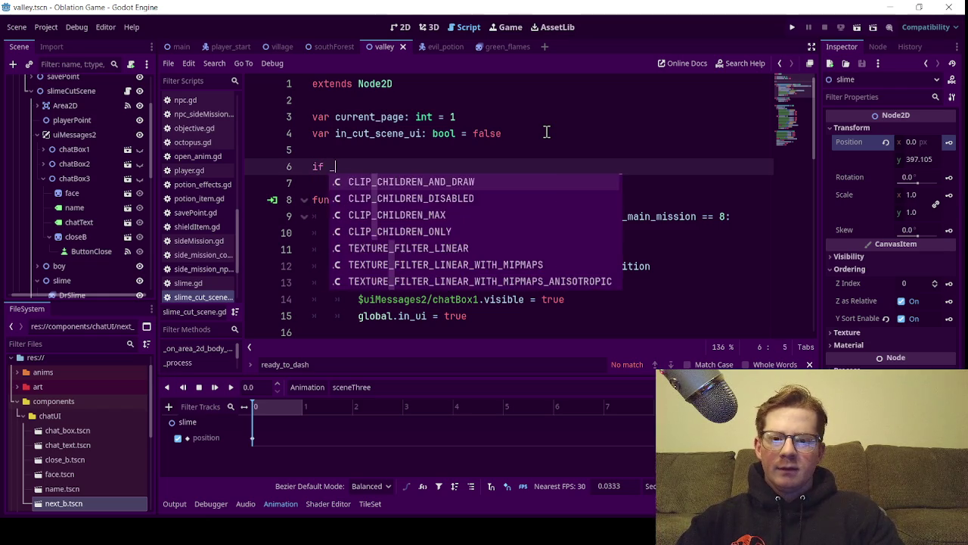
pyautogui.press('BackSpace')
pyautogui.press('BackSpace')
pyautogui.press('BackSpace')
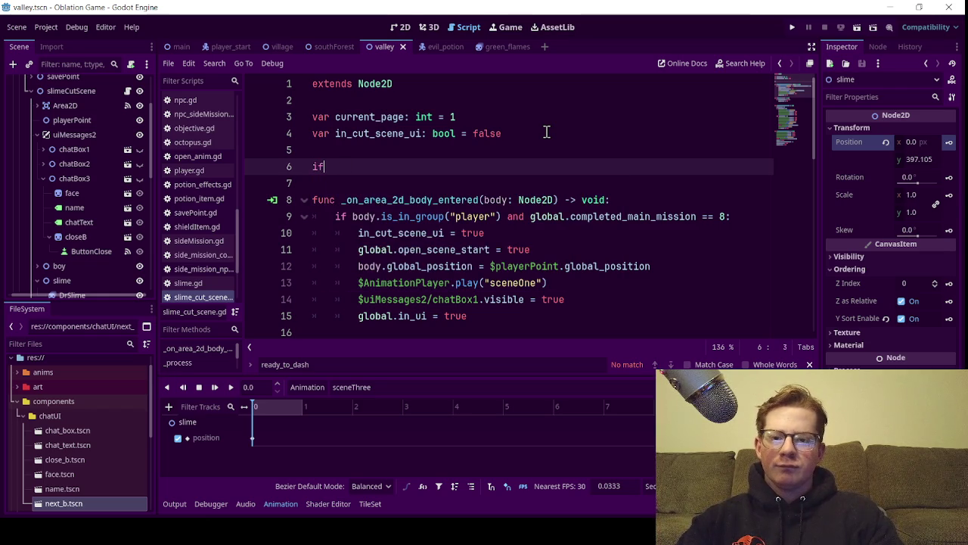
pyautogui.write('unc')
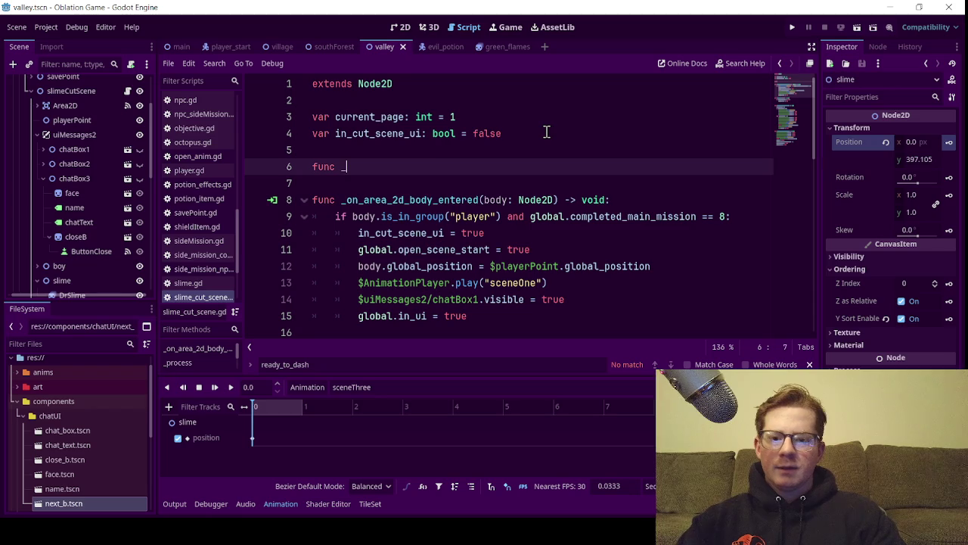
pyautogui.write(' _re')
pyautogui.press('Return')
pyautogui.press('Return')
pyautogui.hotkey('ctrl', 'v')
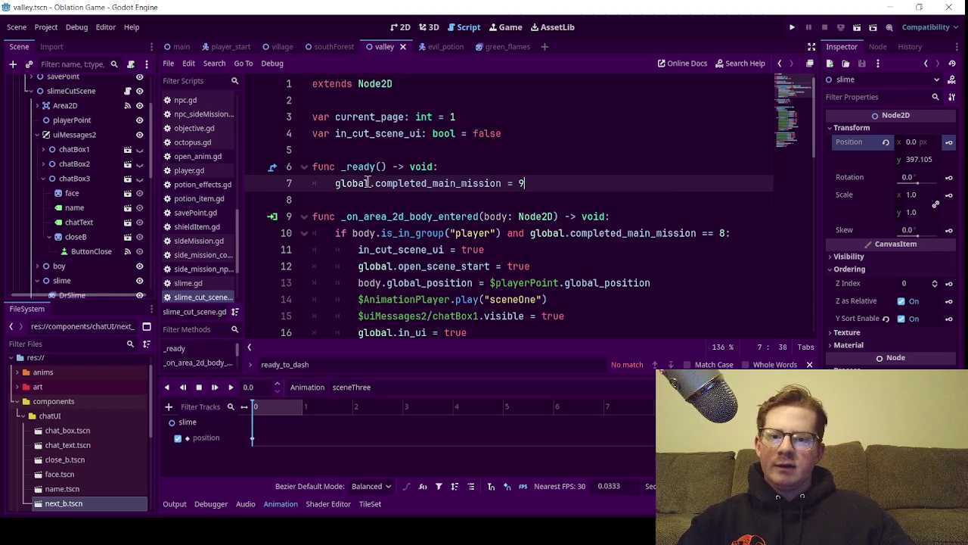
# Turn the pasted line into if global.completed_main_mission >= 9:
pyautogui.write('if')
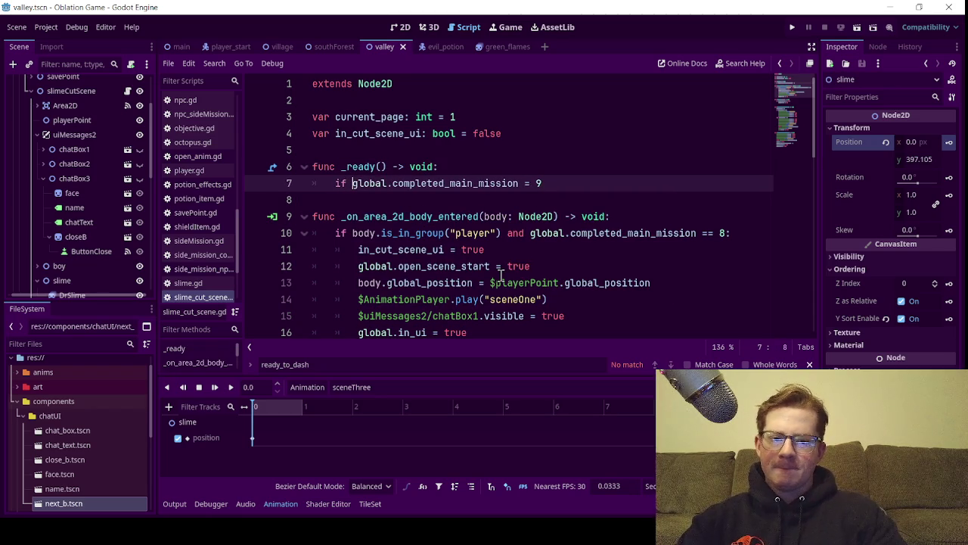
pyautogui.click(523, 183)
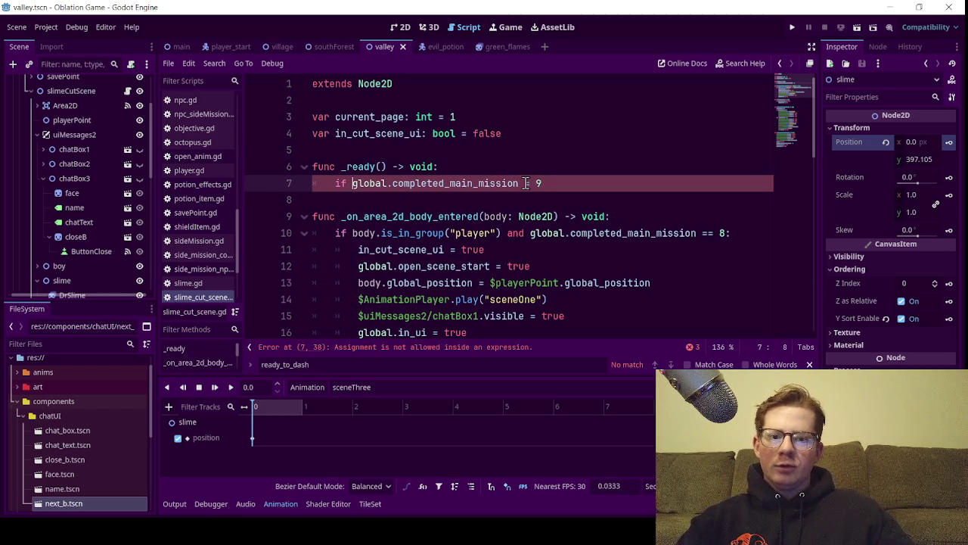
pyautogui.write('>')
pyautogui.click(585, 183)
pyautogui.write(':')
pyautogui.press('Return')
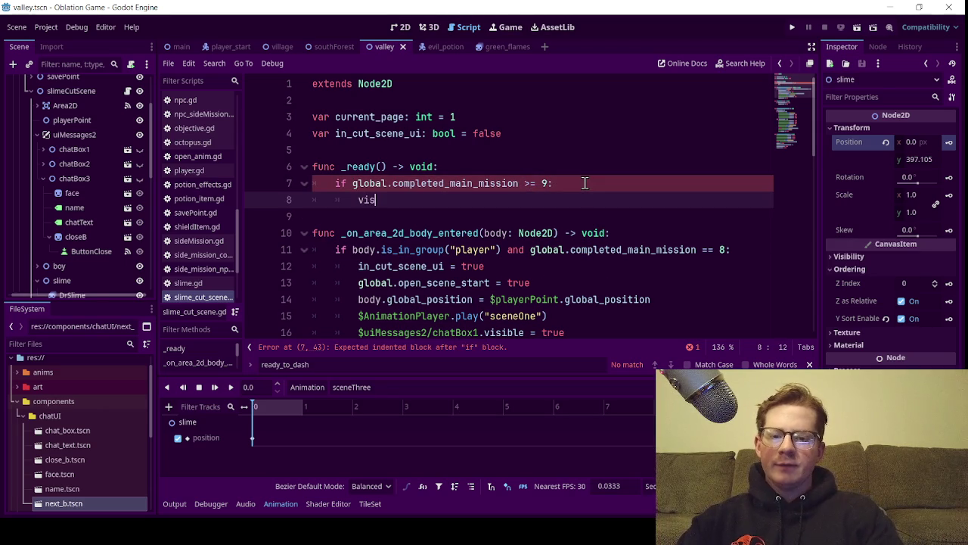
# Set visible = false inside the if block, replacing a wrong visibility_layer completion
pyautogui.write('s')
pyautogui.press('Down')
pyautogui.press('Return')
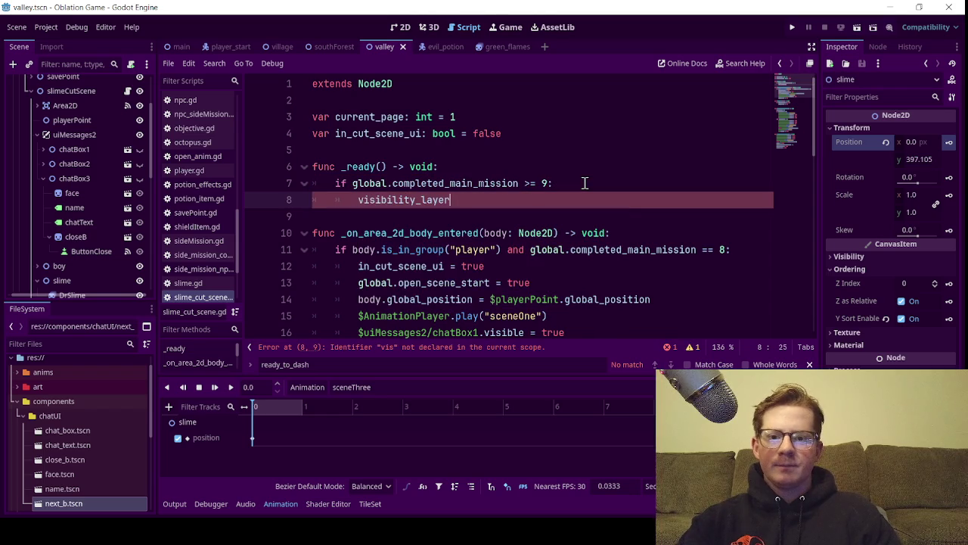
pyautogui.hotkey('ctrl', 'z')
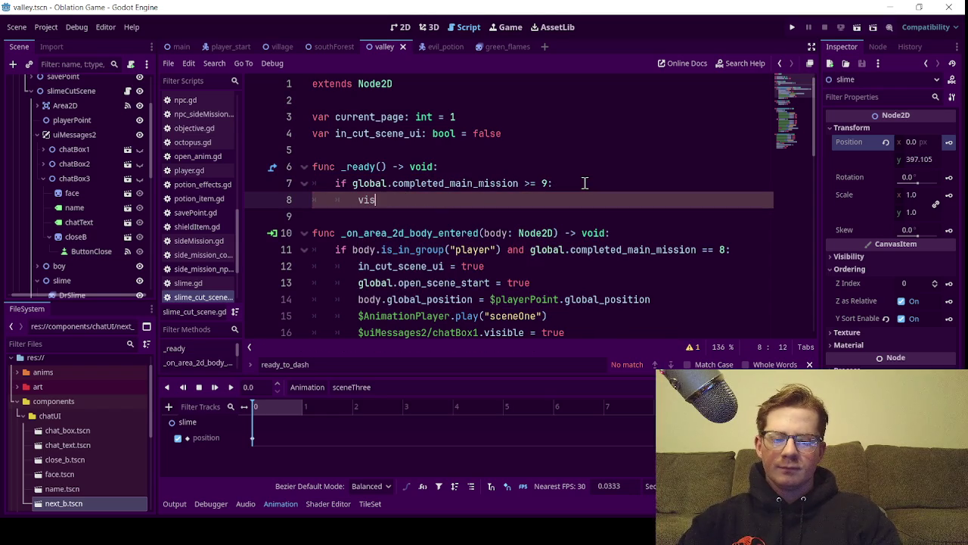
pyautogui.press('Down')
pyautogui.press('Return')
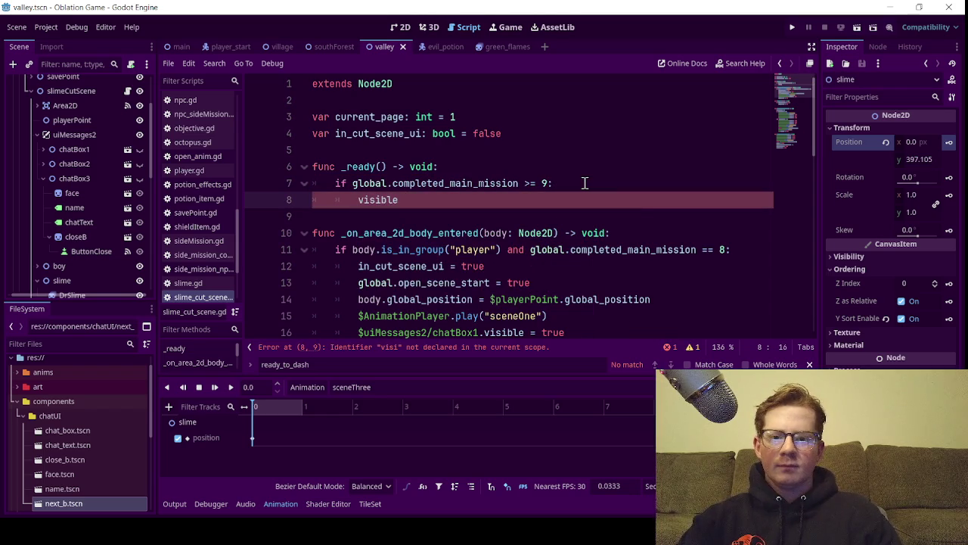
pyautogui.write('= false')
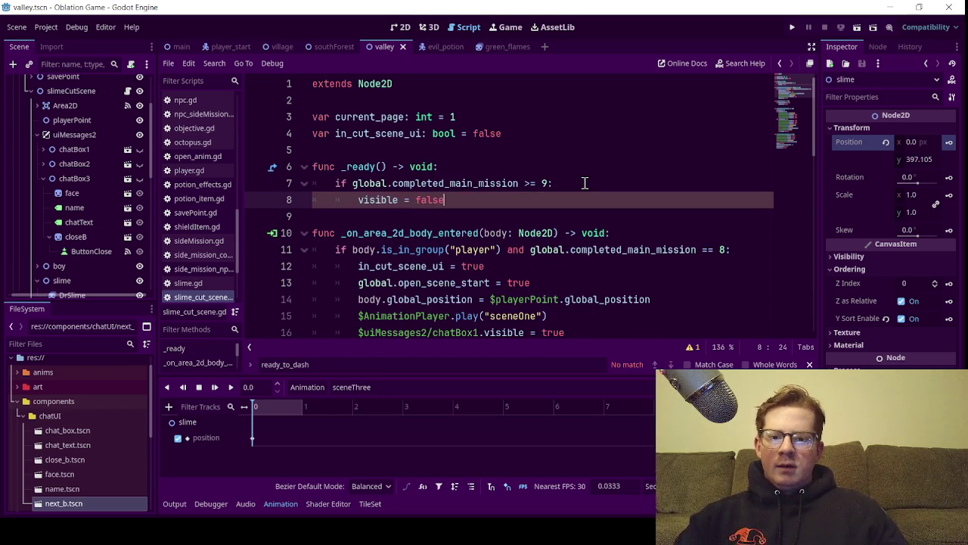
# Save slime_cut_scene.gd with Ctrl+S
pyautogui.click(530, 165)
pyautogui.hotkey('ctrl', 's')
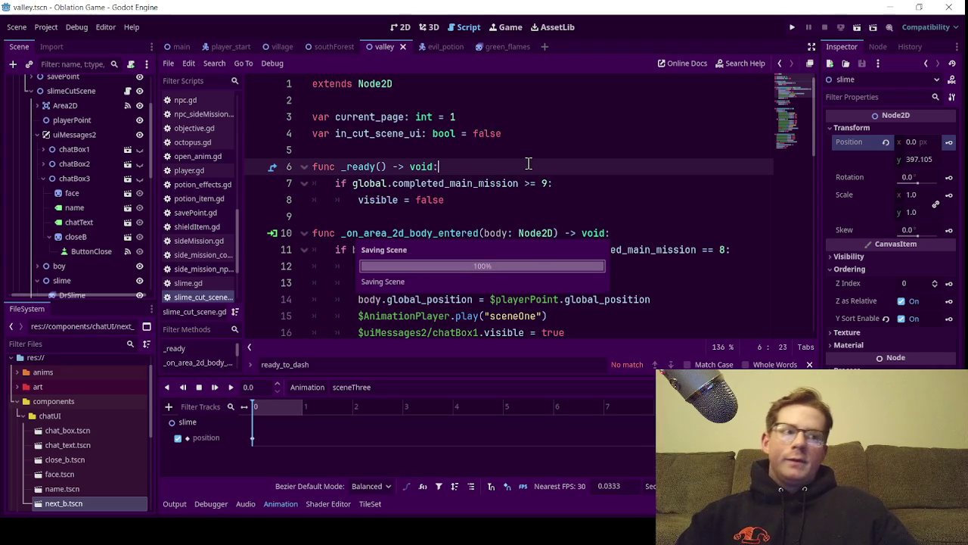
pyautogui.click(445, 201)
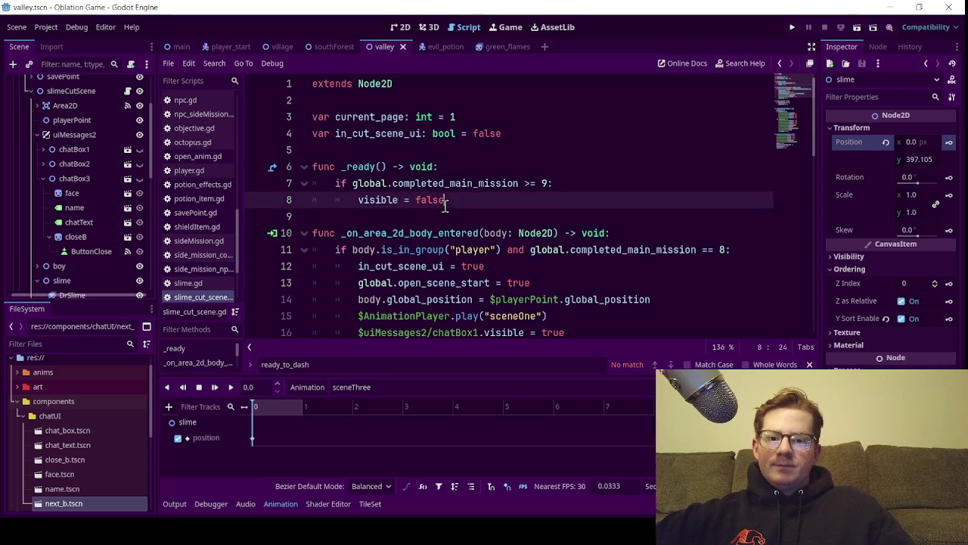
pyautogui.scroll(-2, 461, 227)
pyautogui.scroll(-5, 461, 227)
pyautogui.scroll(-5, 436, 186)
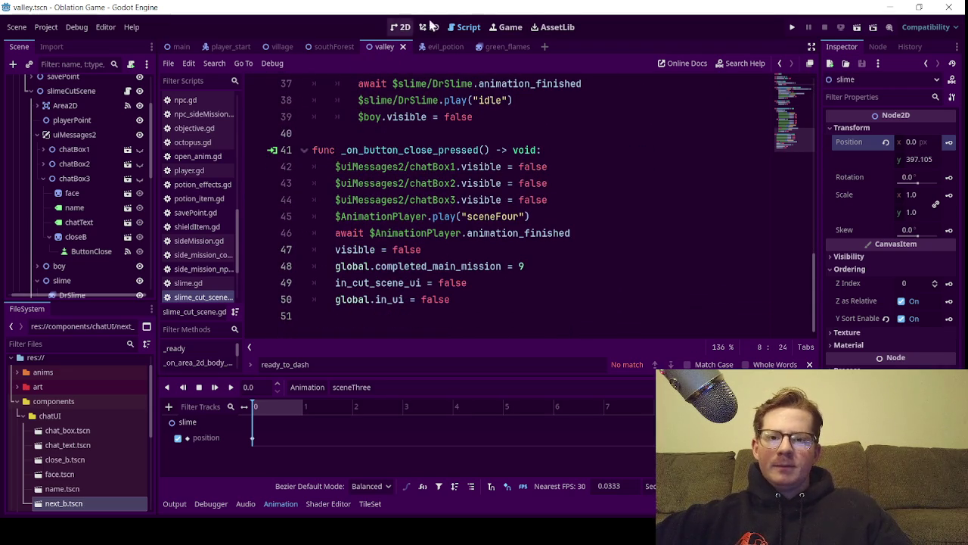
# Run the valley scene from the 2D view, walk up to the slime, and advance its dialogue
pyautogui.click(401, 28)
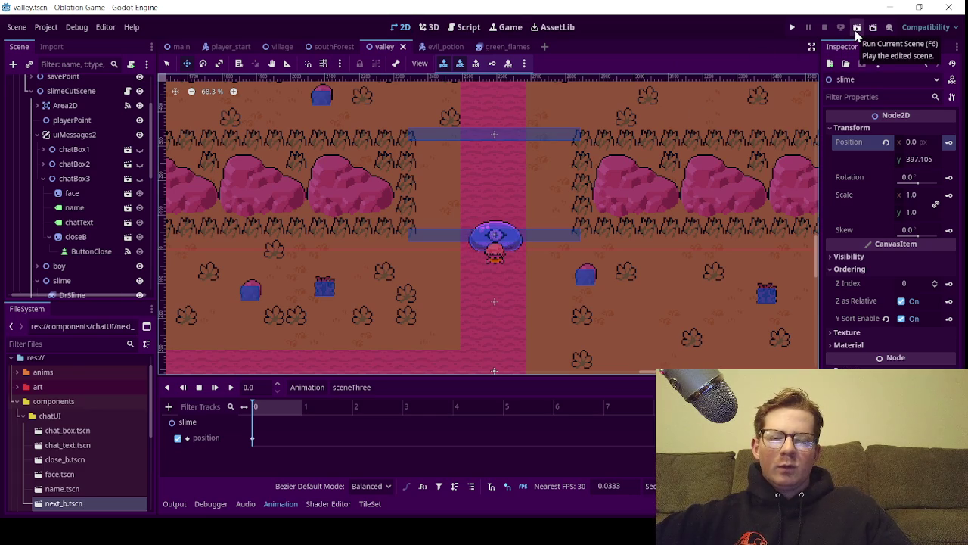
pyautogui.click(857, 30)
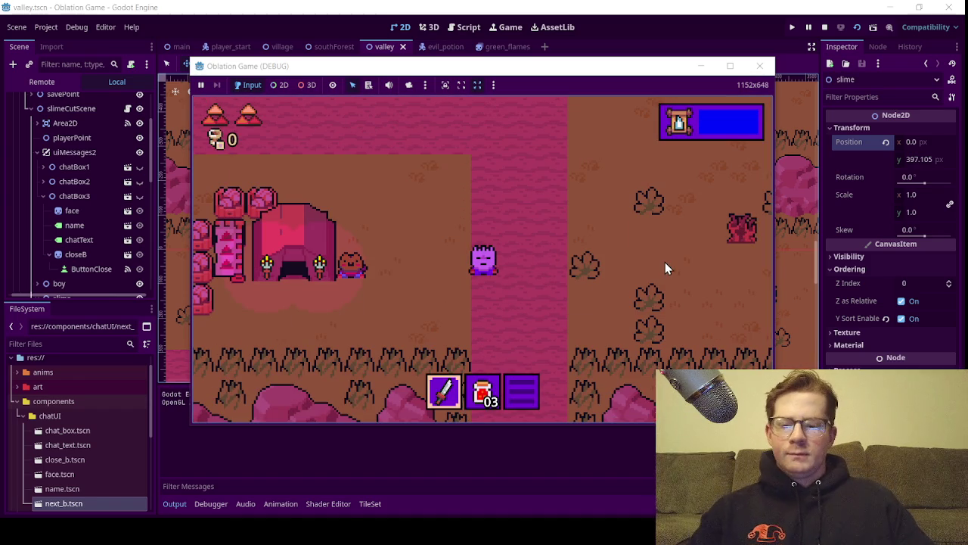
pyautogui.press('Right')
pyautogui.press('Up')
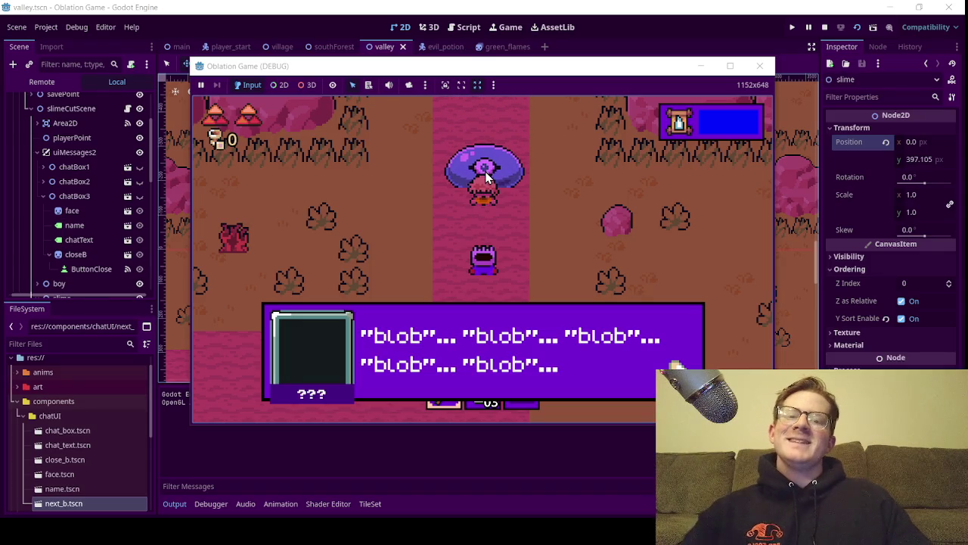
pyautogui.click(675, 366)
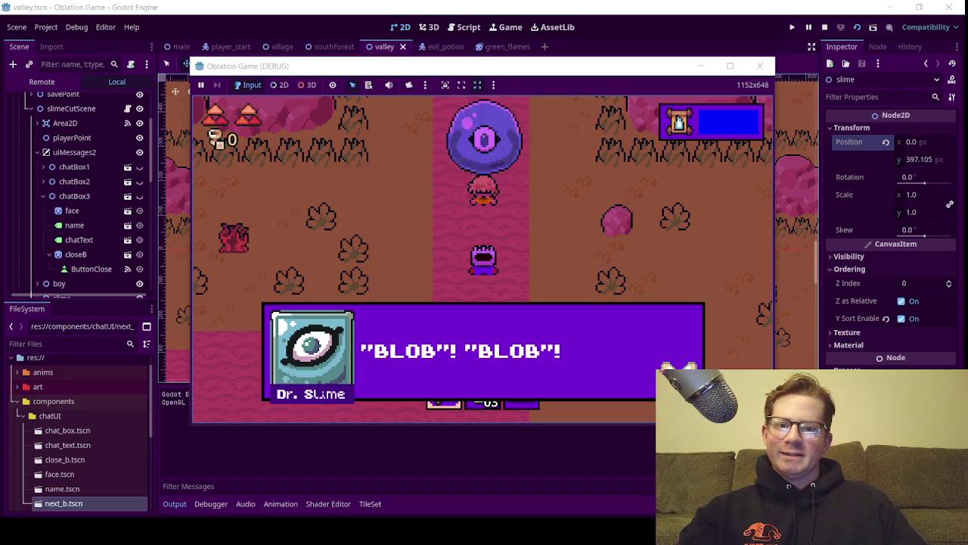
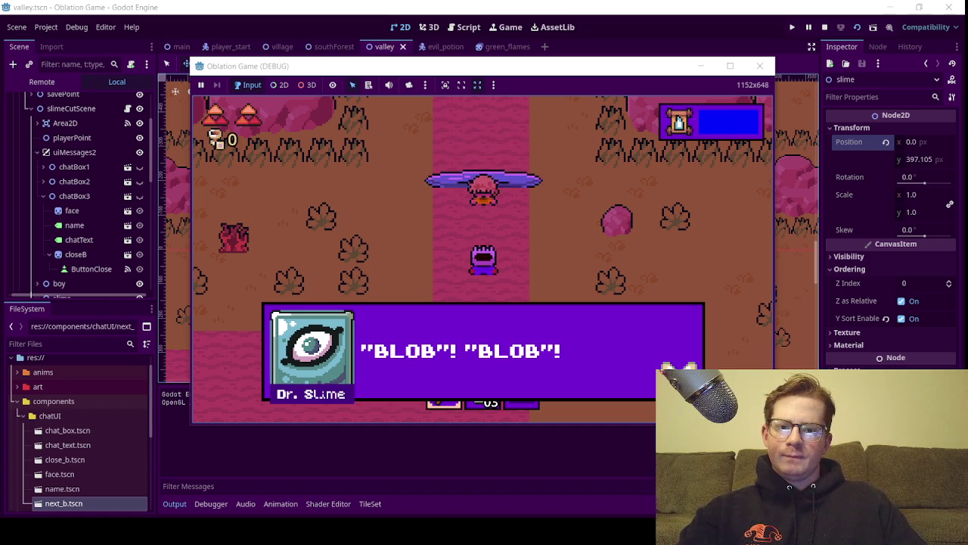
# Dismiss Dr. Slime's dialogue box and stop the running playtest
pyautogui.press('space')
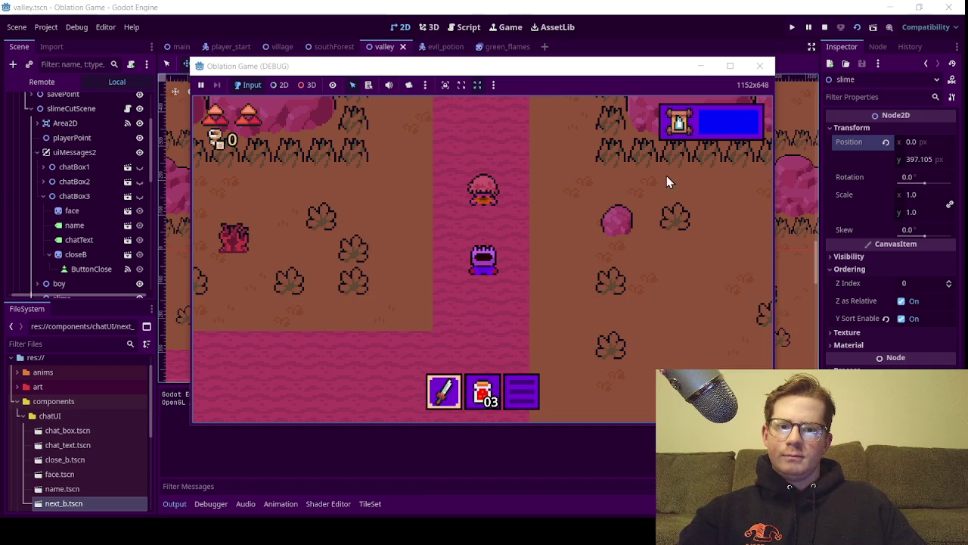
pyautogui.click(760, 68)
pyautogui.click(469, 28)
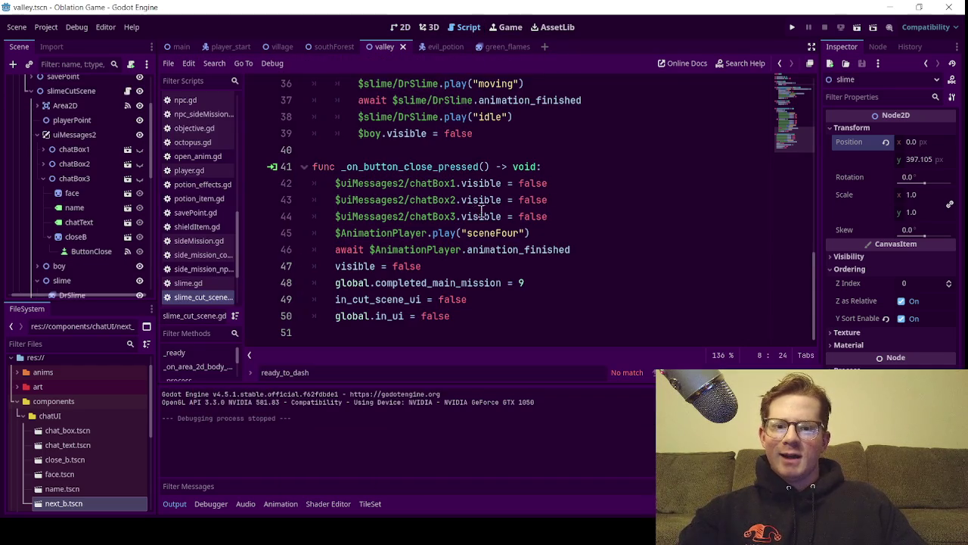
# Find _on_button_next_pressed around line 27, then select DrSlime to show its animations
pyautogui.scroll(3, 499, 271)
pyautogui.scroll(3, 454, 227)
pyautogui.scroll(-4, 416, 189)
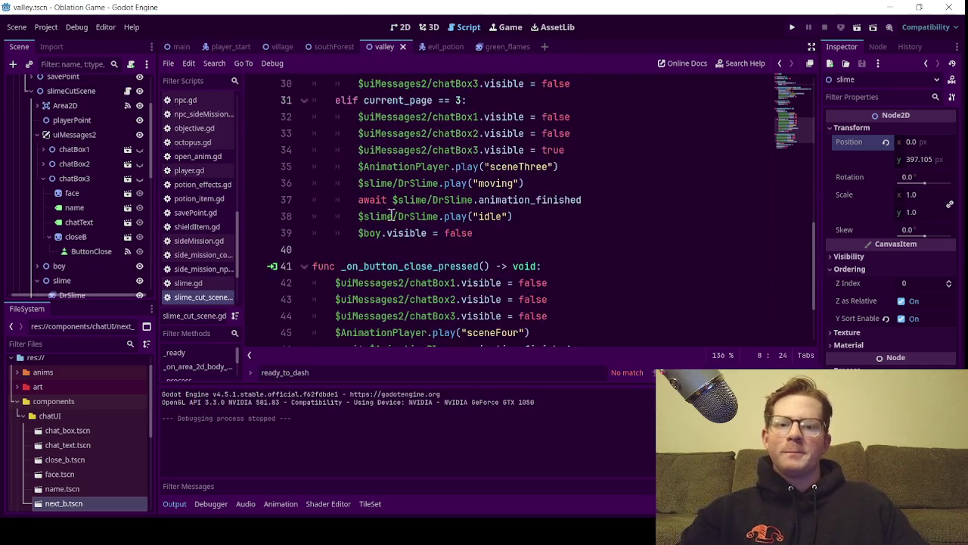
pyautogui.scroll(2, 363, 117)
pyautogui.scroll(1, 363, 120)
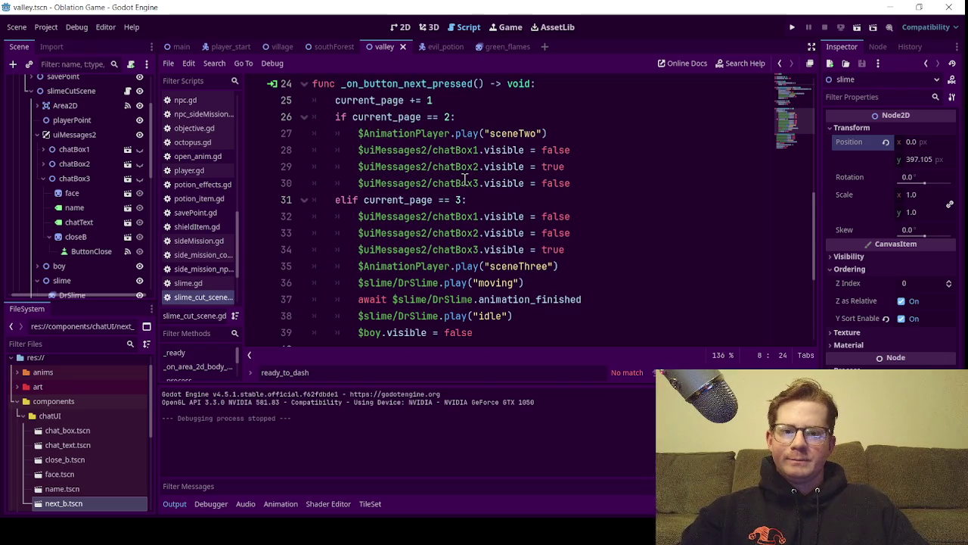
pyautogui.click(576, 134)
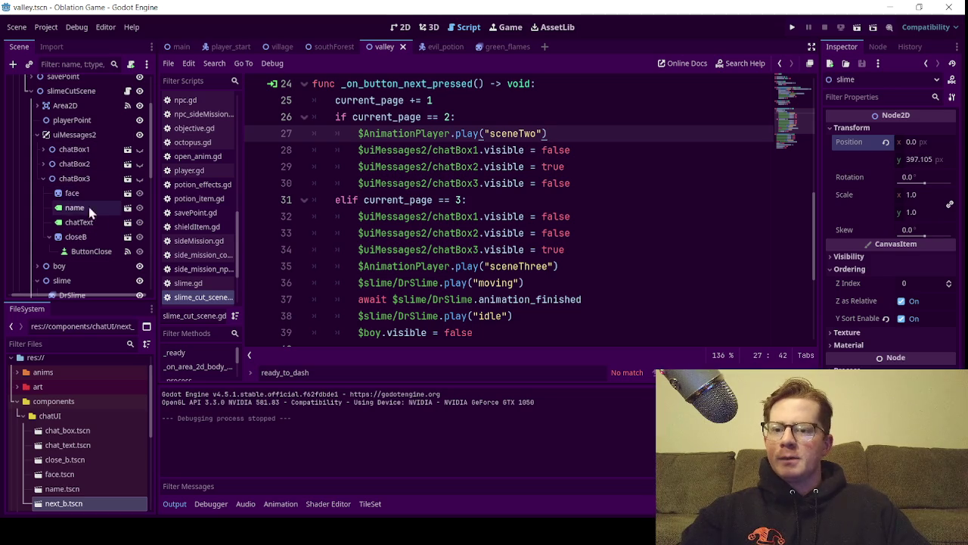
pyautogui.scroll(-2, 83, 223)
pyautogui.click(72, 242)
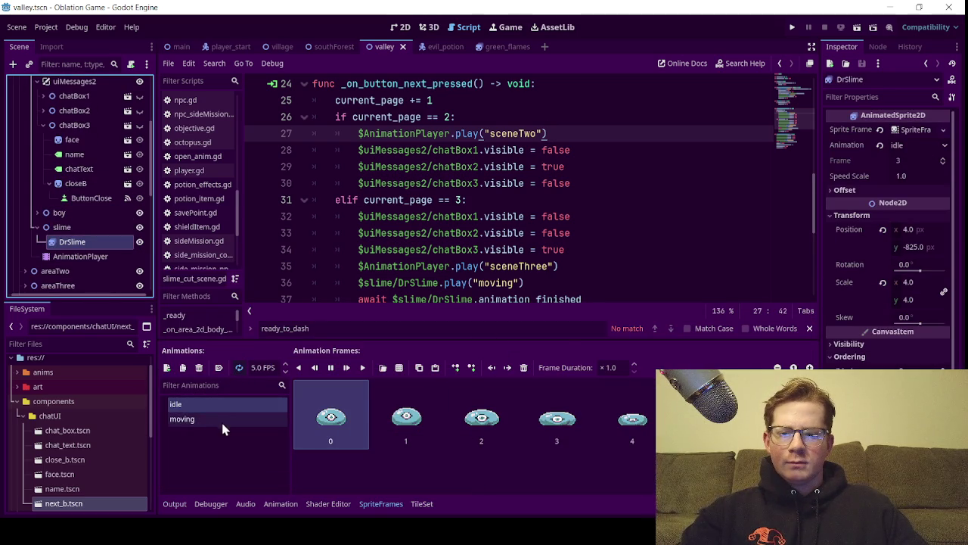
# Set DrSlime's idle animation to autoplay on load and save the valley scene
pyautogui.scroll(7, 481, 225)
pyautogui.click(219, 367)
pyautogui.scroll(-2, 464, 233)
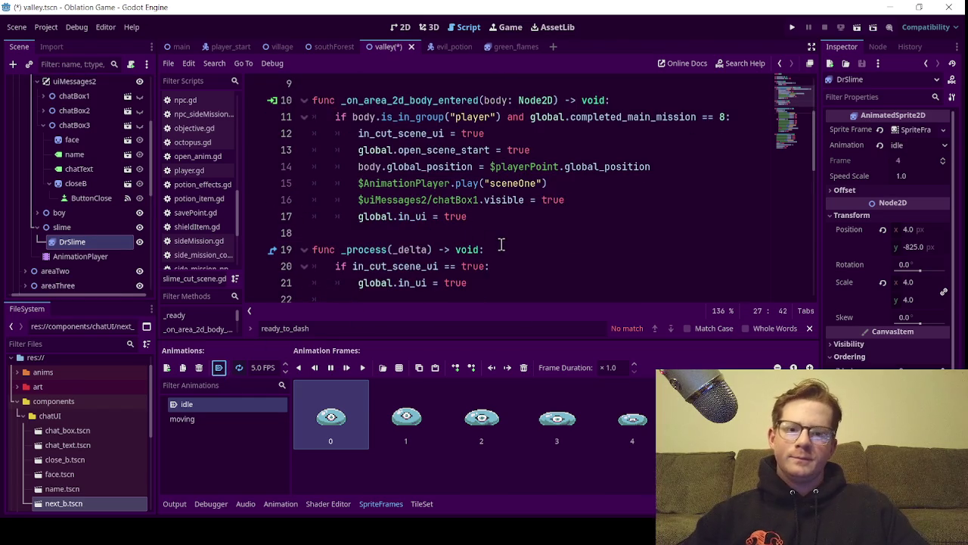
pyautogui.click(500, 246)
pyautogui.hotkey('ctrl', 's')
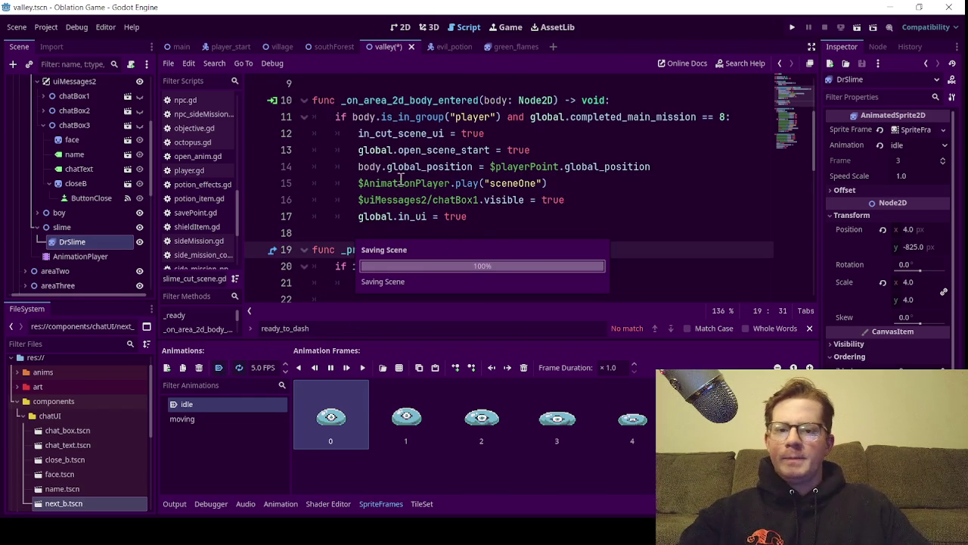
# Review the page 3 cutscene script, then return to the valley scene's 2D view
pyautogui.scroll(-4, 437, 164)
pyautogui.scroll(-1, 437, 164)
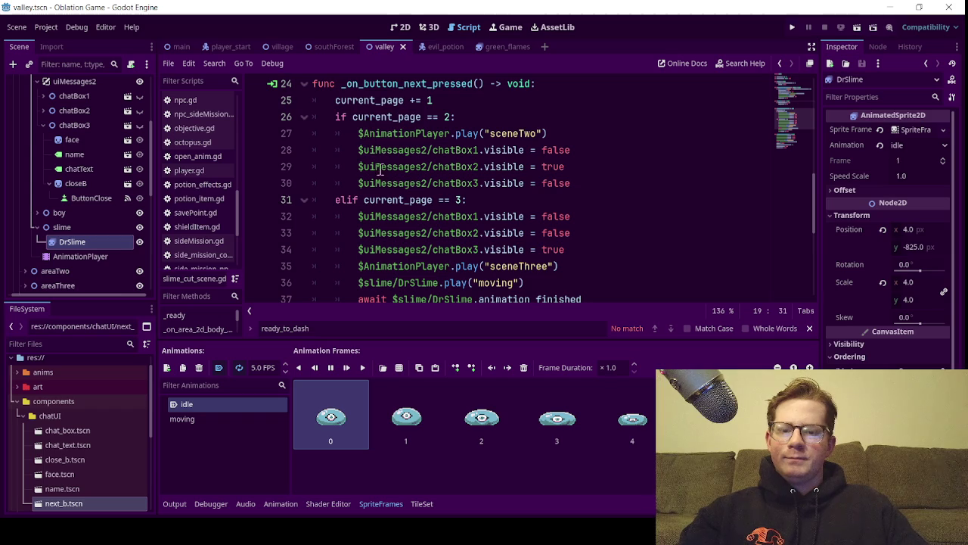
pyautogui.scroll(-2, 369, 125)
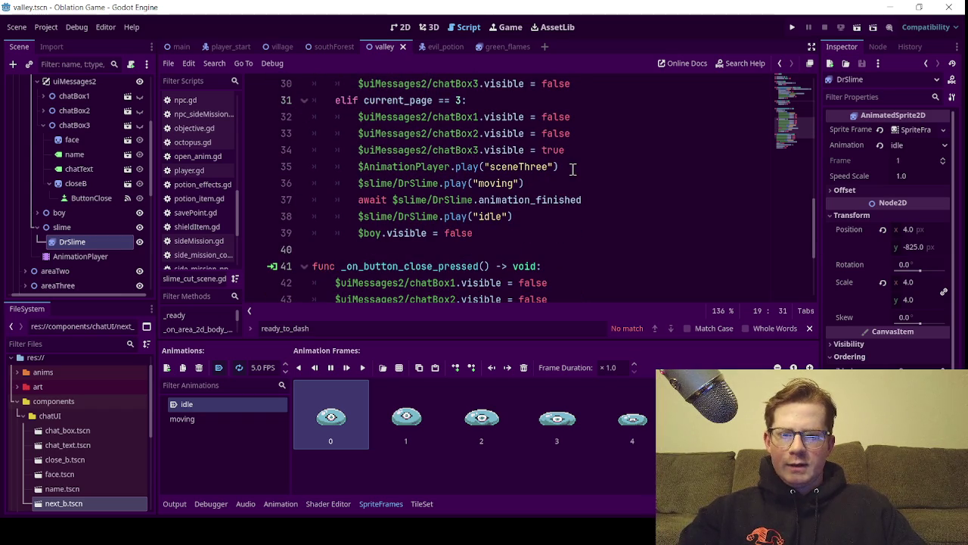
pyautogui.scroll(2, 573, 168)
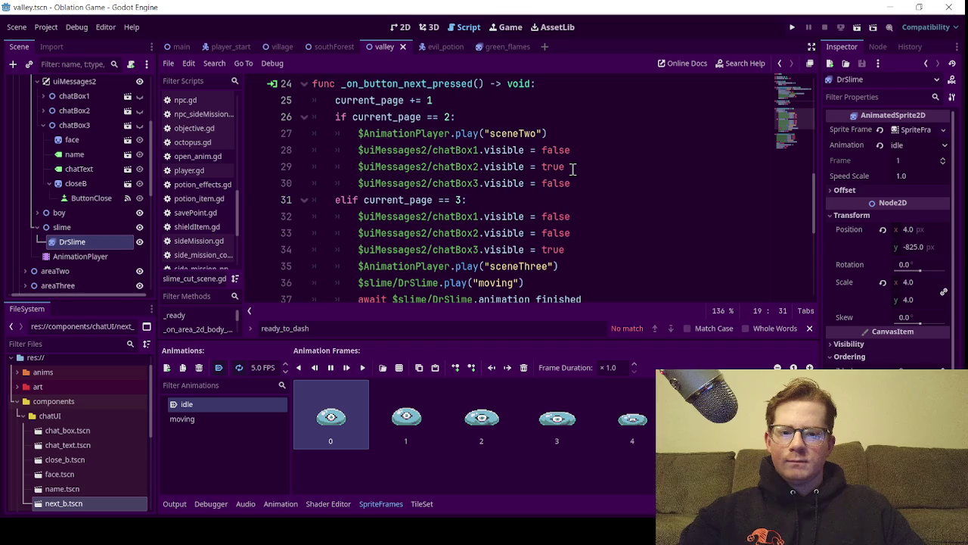
pyautogui.scroll(-1, 485, 178)
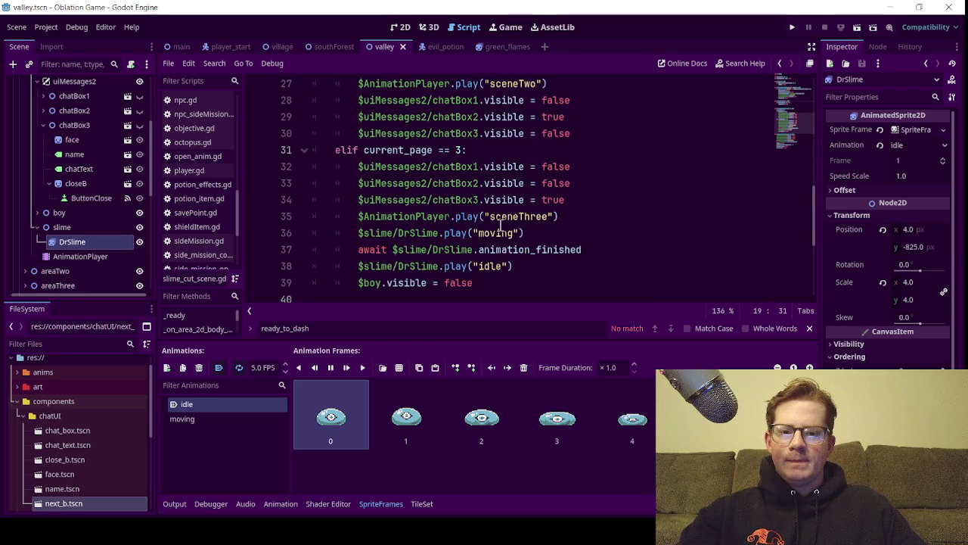
pyautogui.scroll(-1, 505, 250)
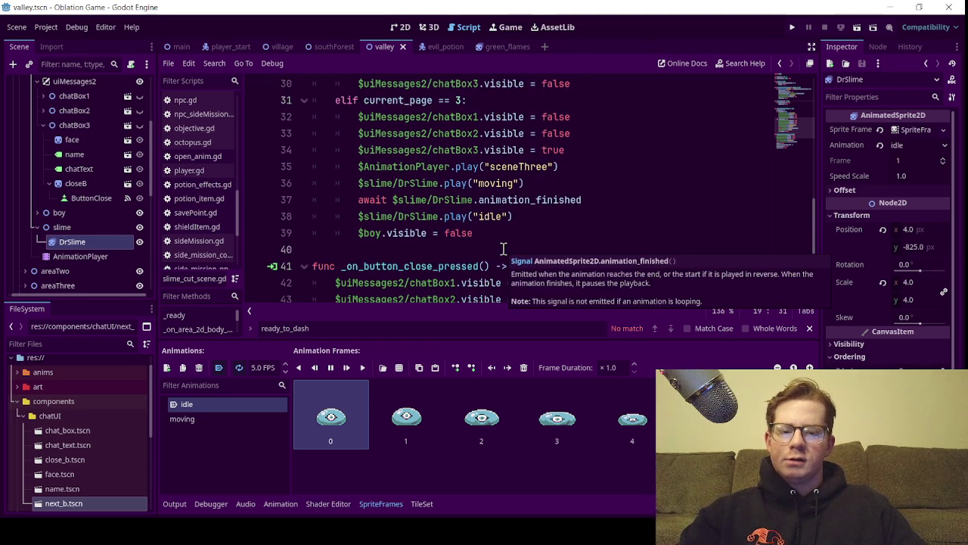
pyautogui.scroll(-1, 503, 250)
pyautogui.scroll(2, 499, 250)
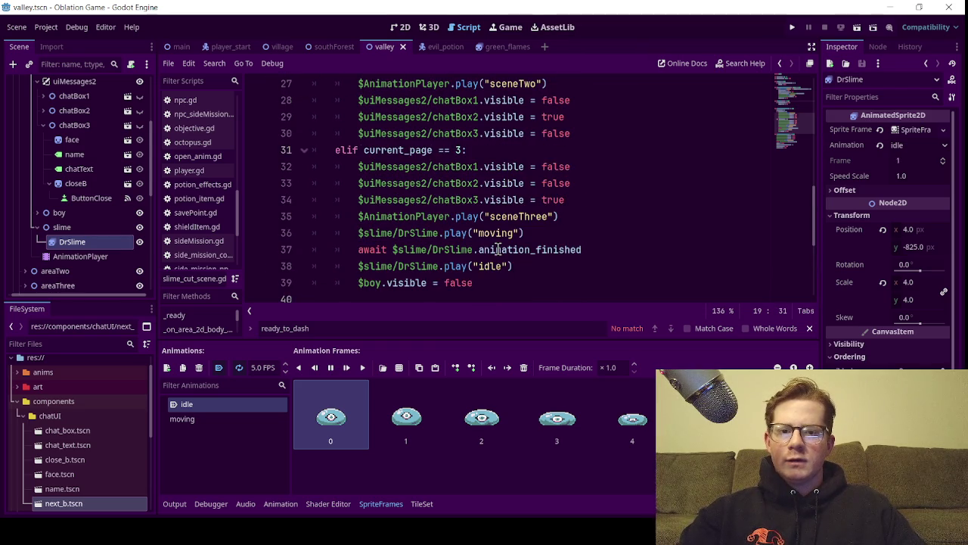
pyautogui.scroll(-1, 498, 249)
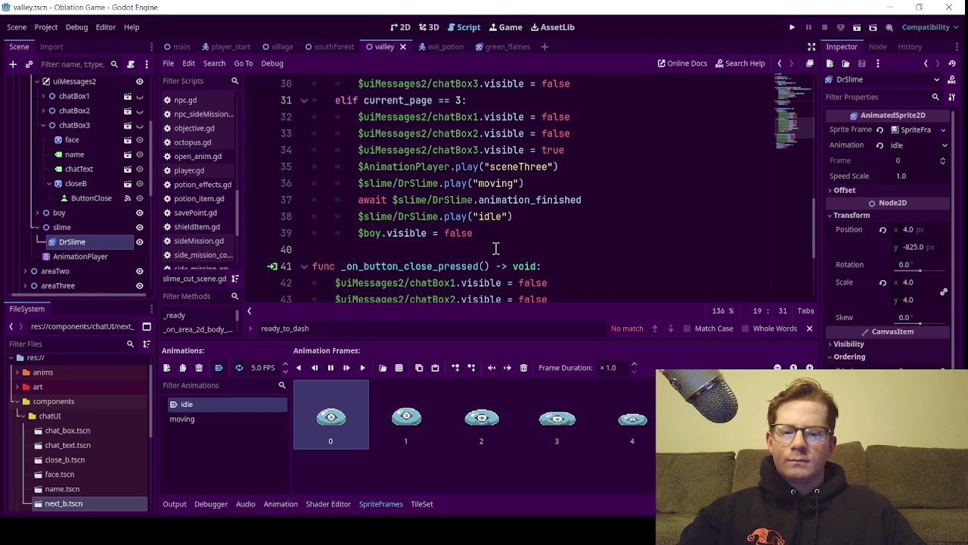
pyautogui.click(401, 27)
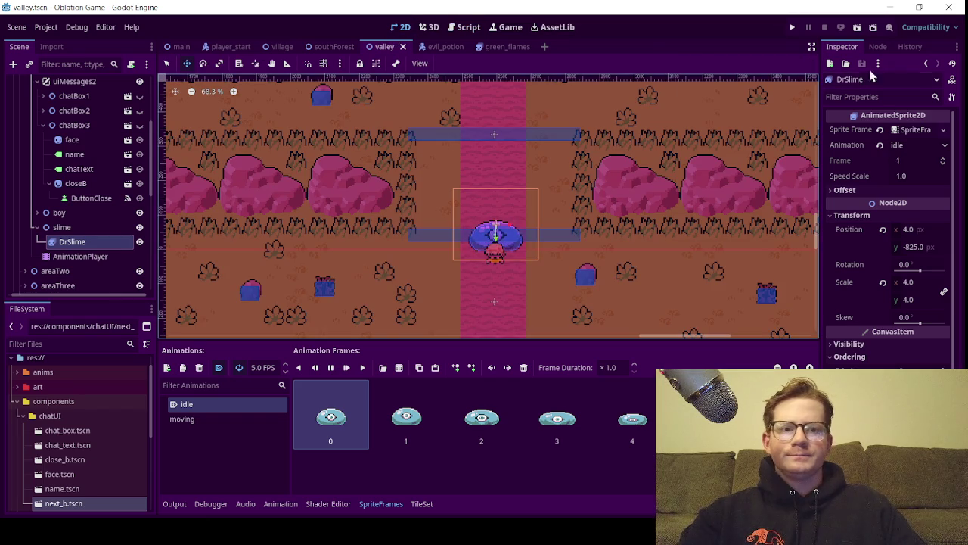
pyautogui.click(842, 28)
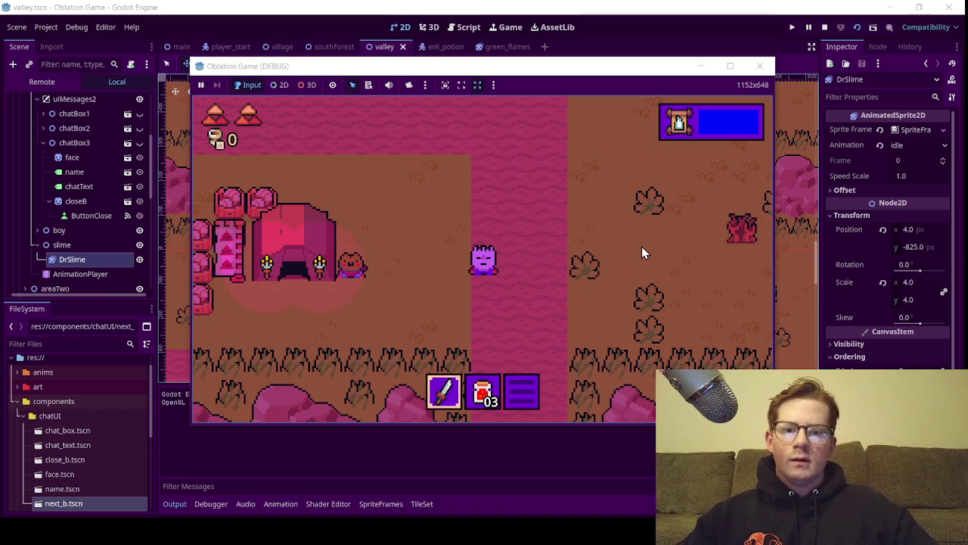
pyautogui.press('Up')
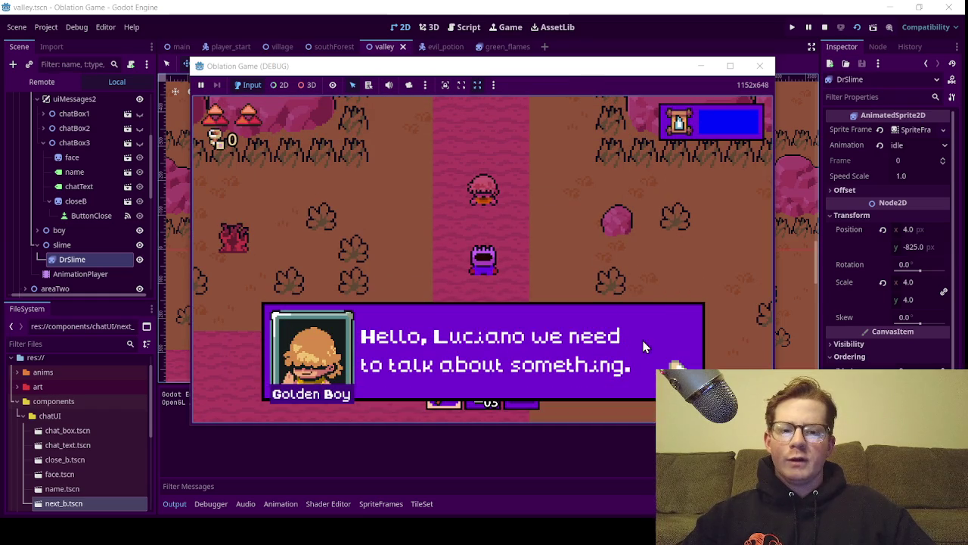
pyautogui.click(675, 365)
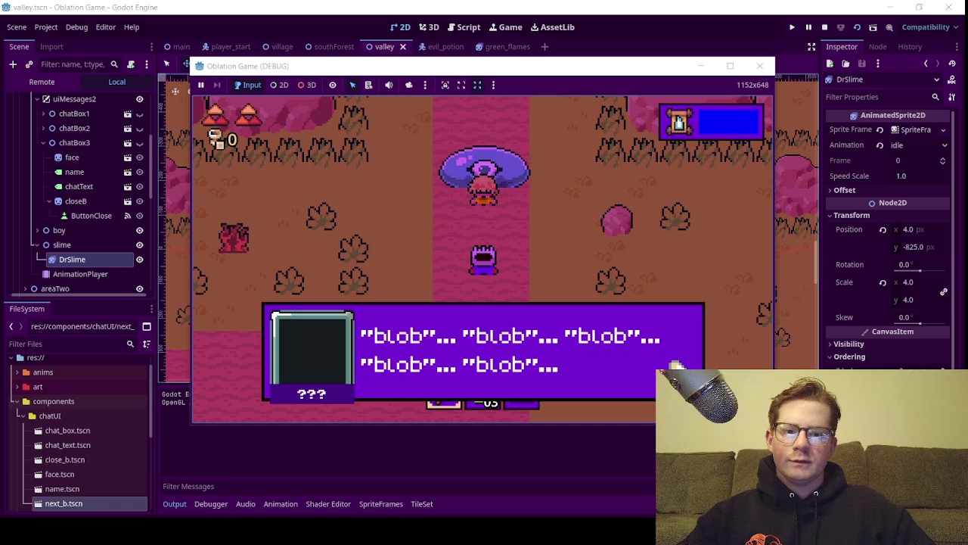
pyautogui.click(677, 367)
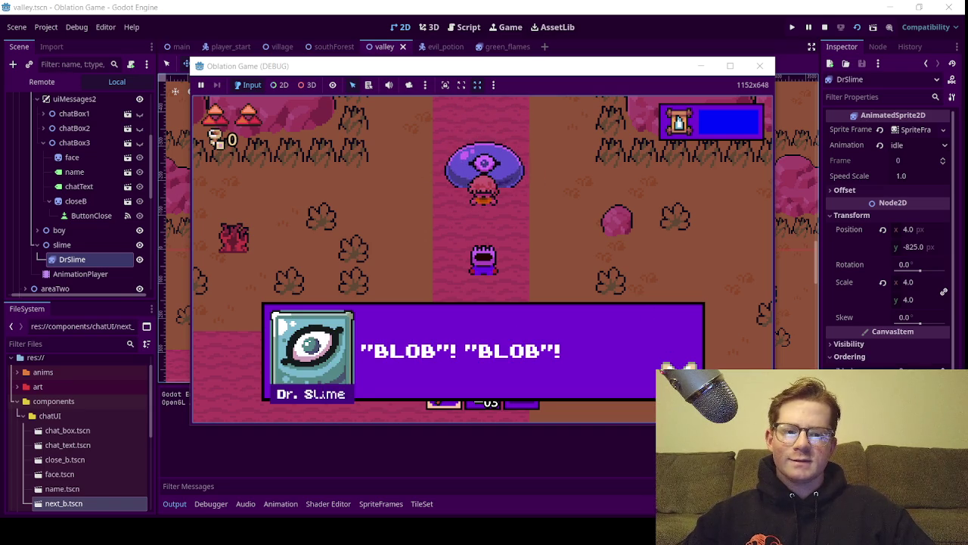
pyautogui.click(759, 66)
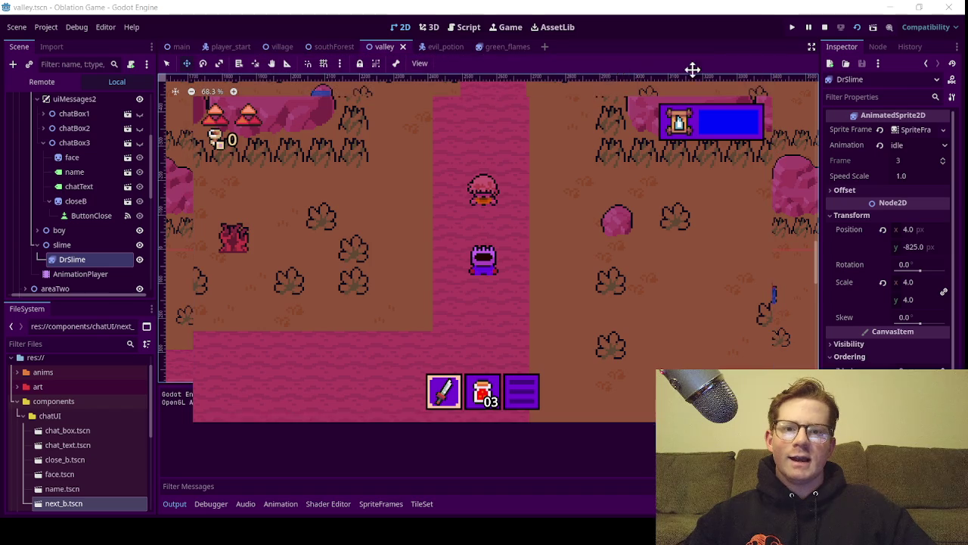
# Turn off looping on DrSlime's moving animation and save the valley scene
pyautogui.click(472, 28)
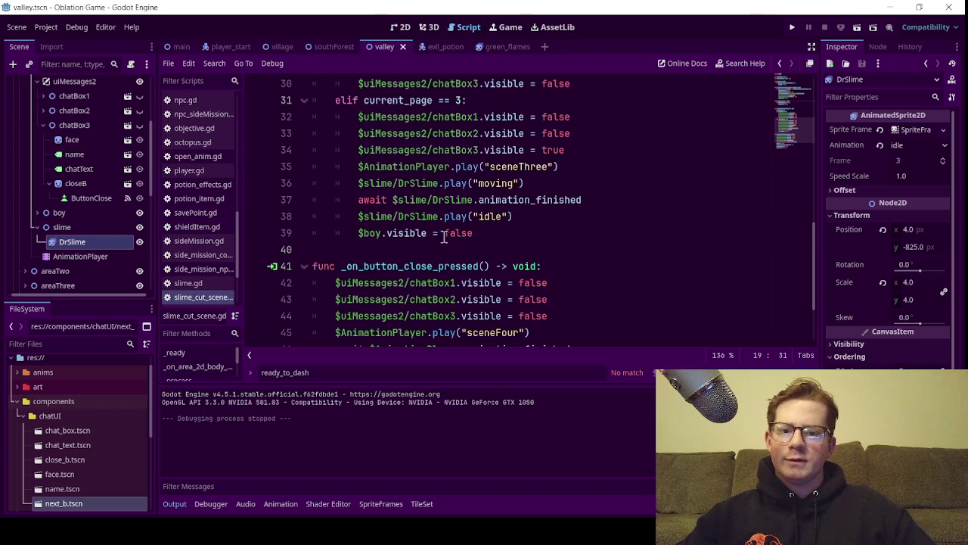
pyautogui.click(62, 226)
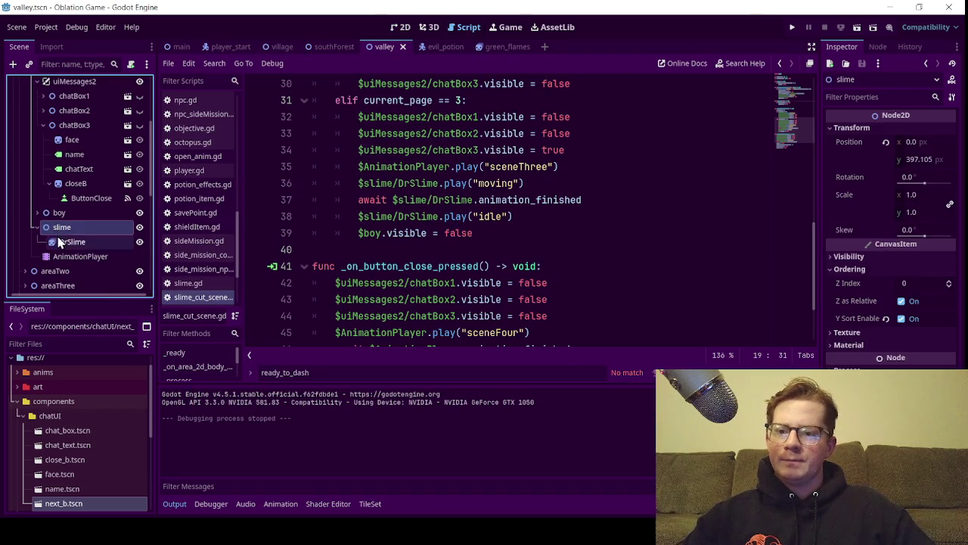
pyautogui.click(72, 241)
pyautogui.click(216, 419)
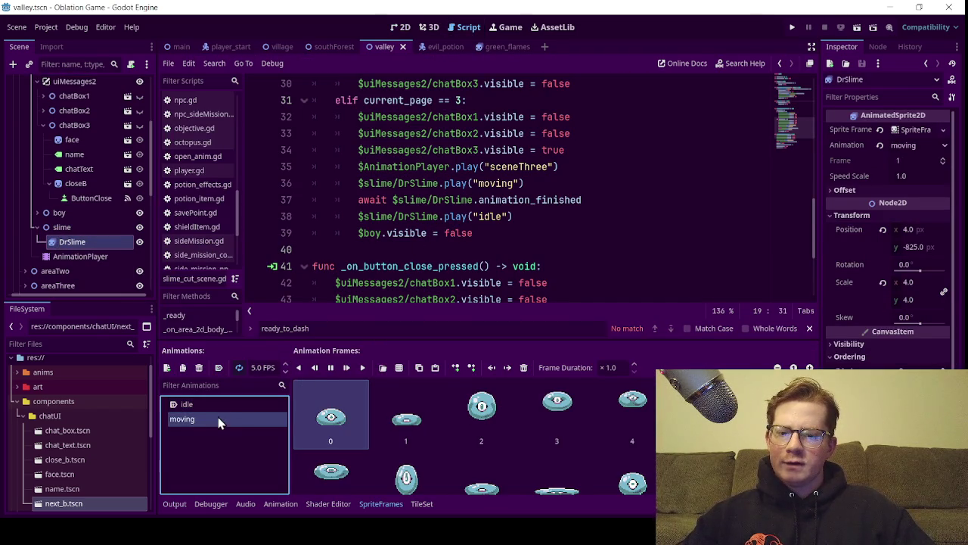
pyautogui.click(238, 370)
pyautogui.hotkey('ctrl', 's')
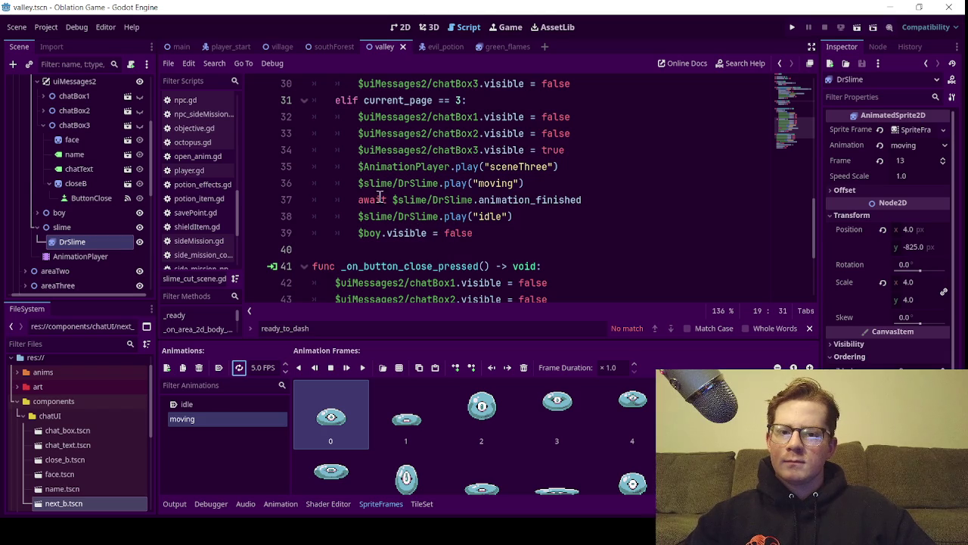
# Delete the script line hiding the boy, toggle the boy node's visibility, and save
pyautogui.moveTo(474, 233); pyautogui.dragTo(359, 235)
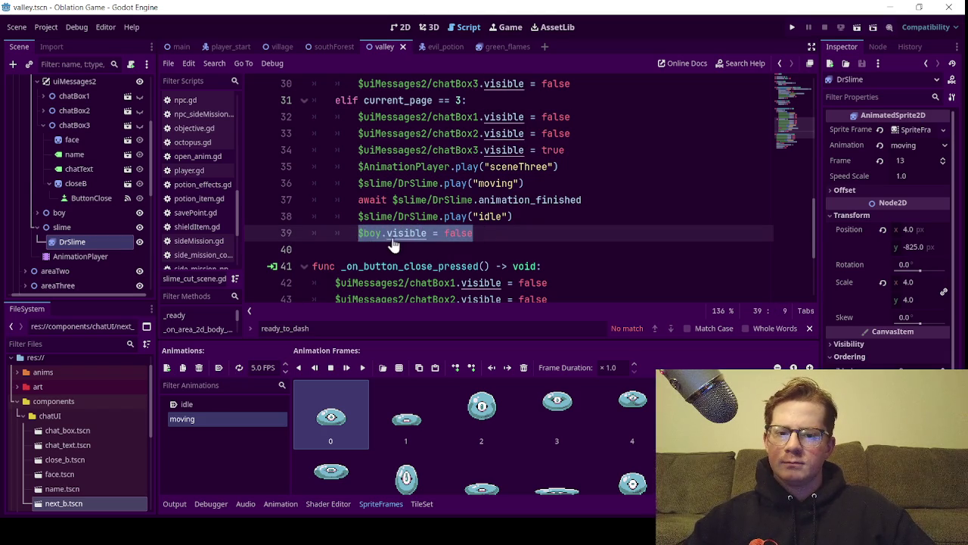
pyautogui.press('BackSpace')
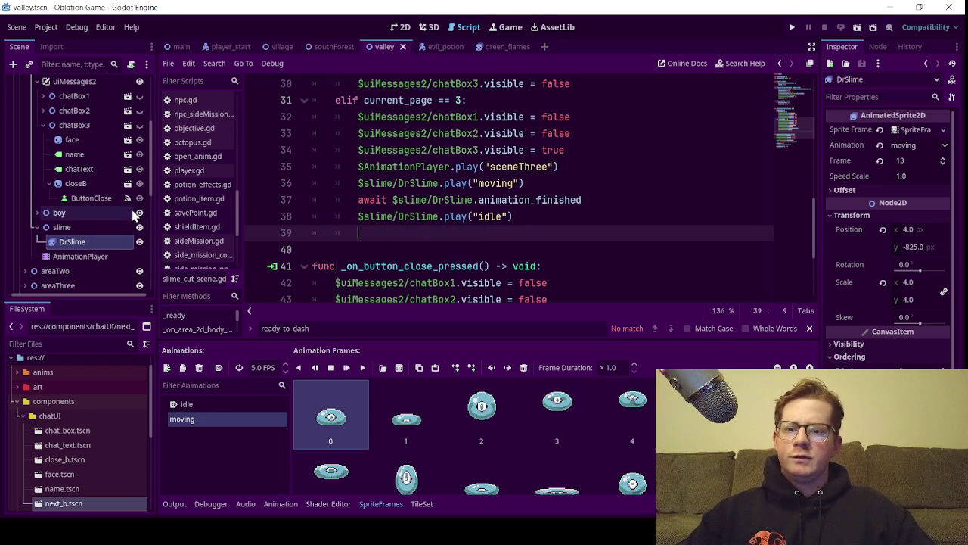
pyautogui.click(138, 213)
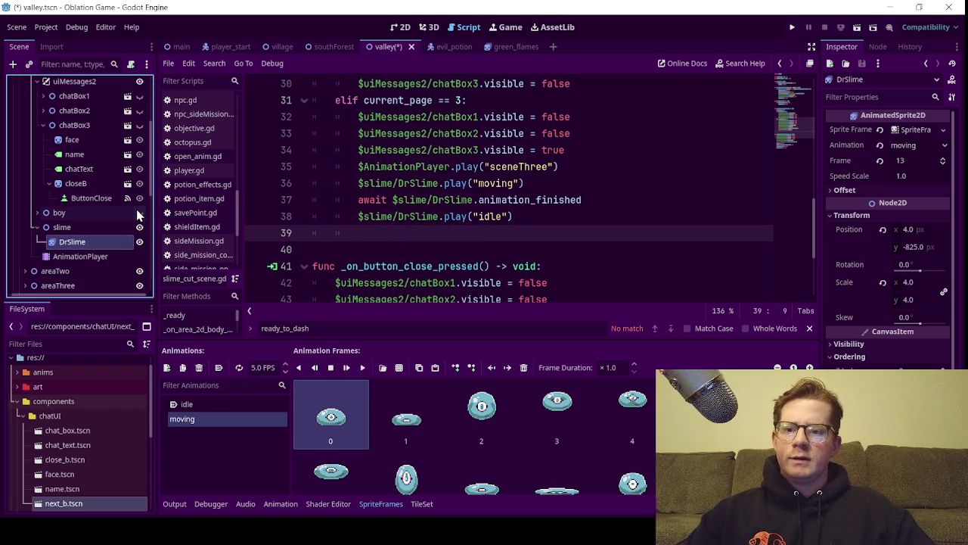
pyautogui.click(528, 220)
pyautogui.hotkey('ctrl', 's')
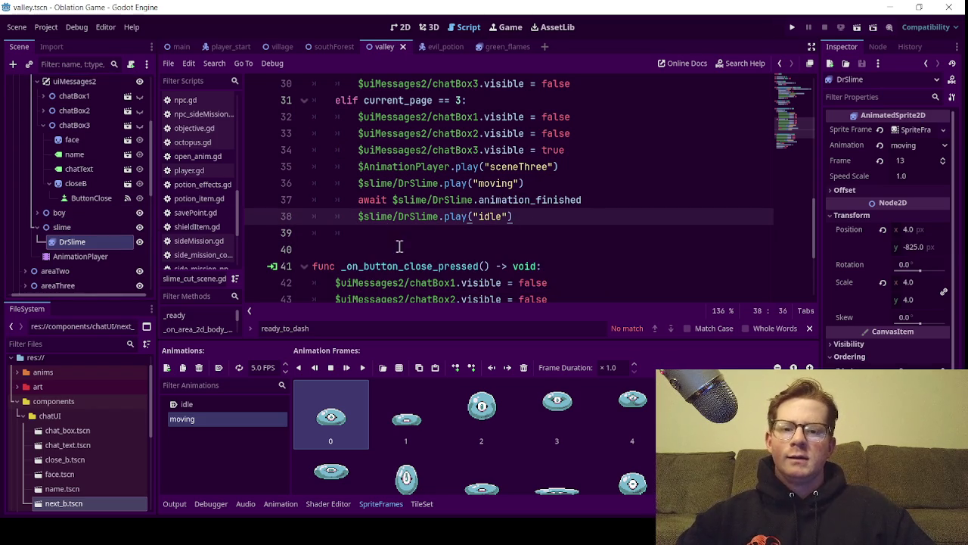
pyautogui.scroll(-3, 400, 246)
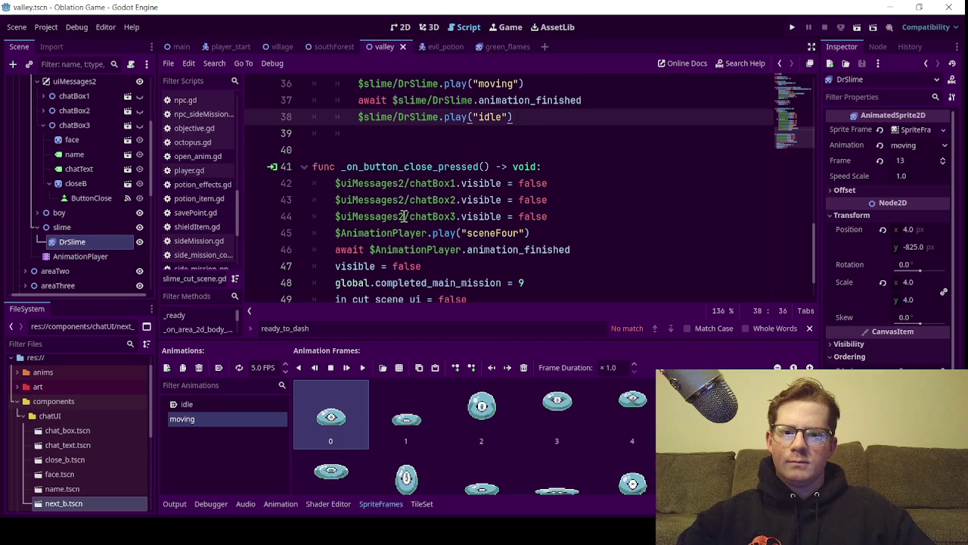
pyautogui.scroll(1, 403, 216)
pyautogui.scroll(1, 449, 193)
pyautogui.scroll(-2, 397, 203)
pyautogui.scroll(1, 398, 203)
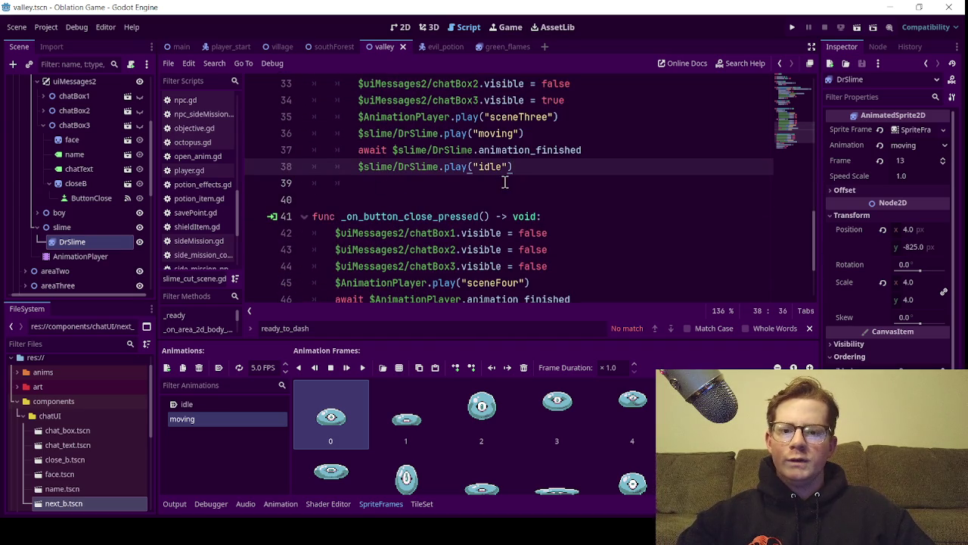
pyautogui.scroll(-1, 506, 182)
pyautogui.scroll(1, 505, 183)
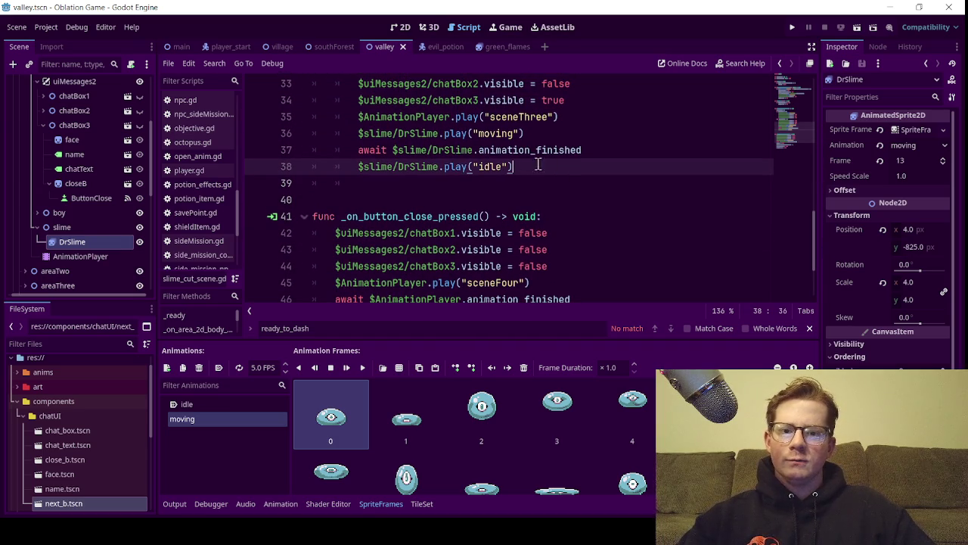
pyautogui.scroll(4, 545, 165)
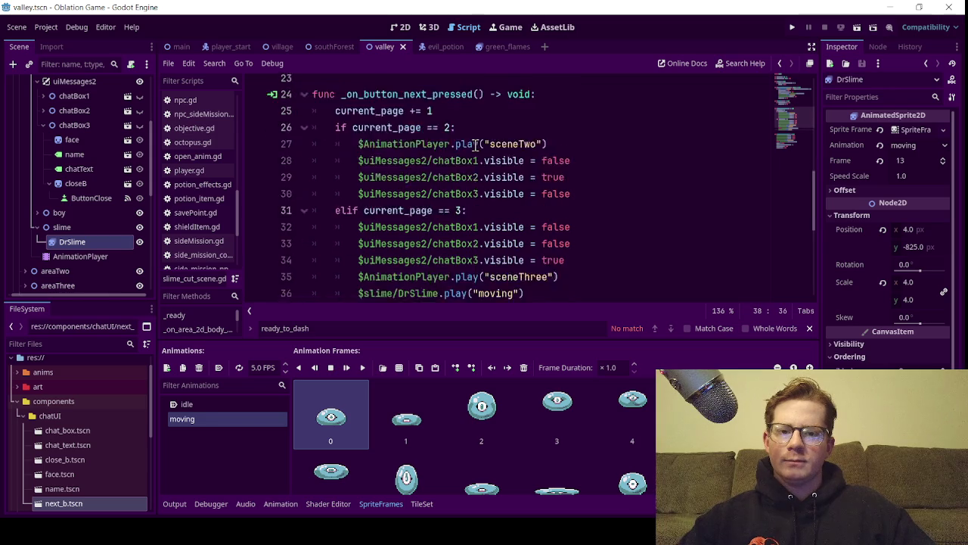
# Paste the DrSlime moving-animation line after line 38, then delete the duplicate and save
pyautogui.scroll(-4, 524, 189)
pyautogui.moveTo(530, 133); pyautogui.dragTo(369, 134)
pyautogui.hotkey('ctrl', 'c')
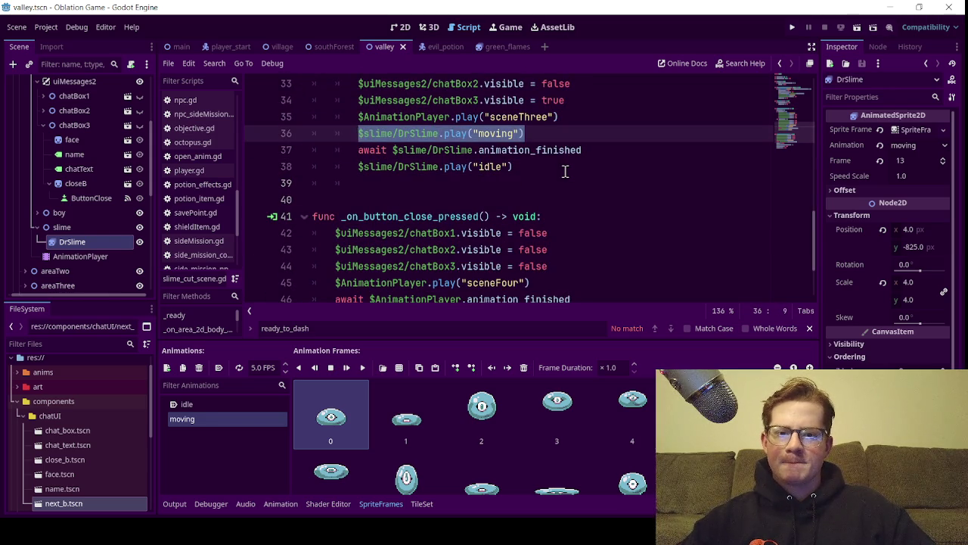
pyautogui.click(556, 168)
pyautogui.press('Return')
pyautogui.hotkey('ctrl', 'v')
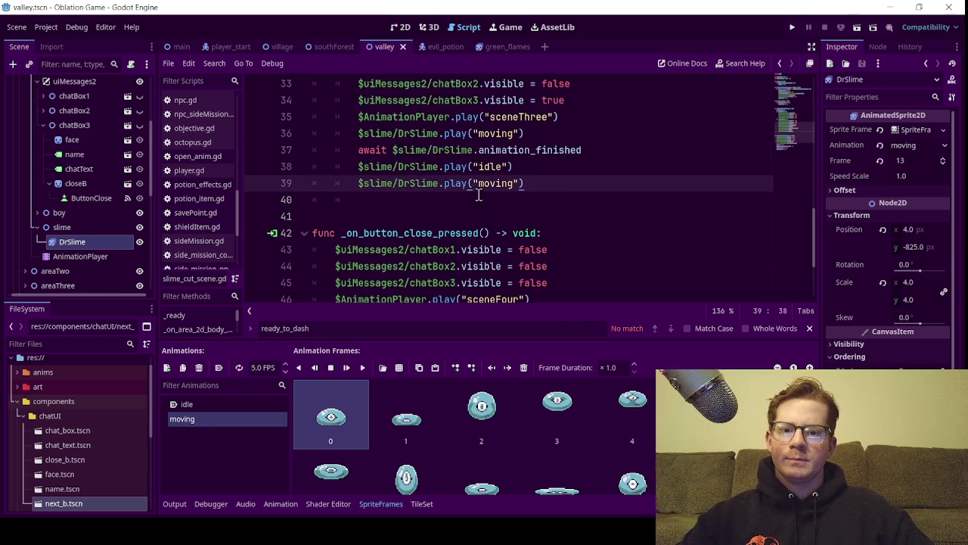
pyautogui.doubleClick(487, 183)
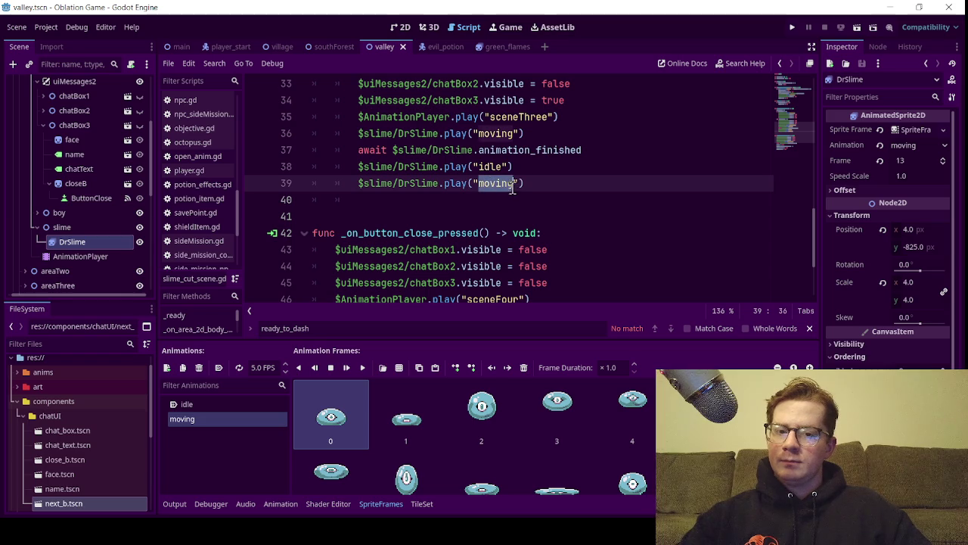
pyautogui.write('id')
pyautogui.moveTo(521, 183); pyautogui.dragTo(263, 188)
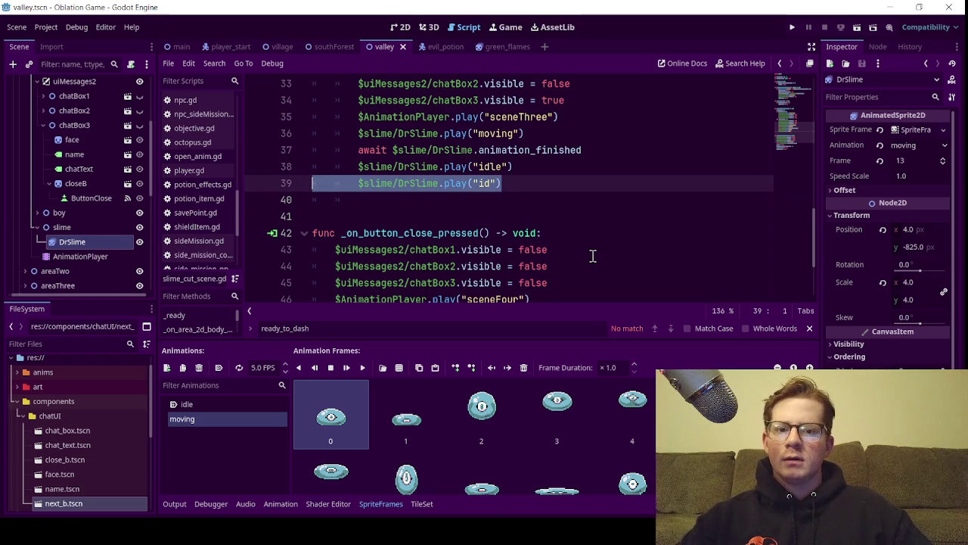
pyautogui.press('BackSpace')
pyautogui.press('BackSpace')
pyautogui.hotkey('ctrl', 's')
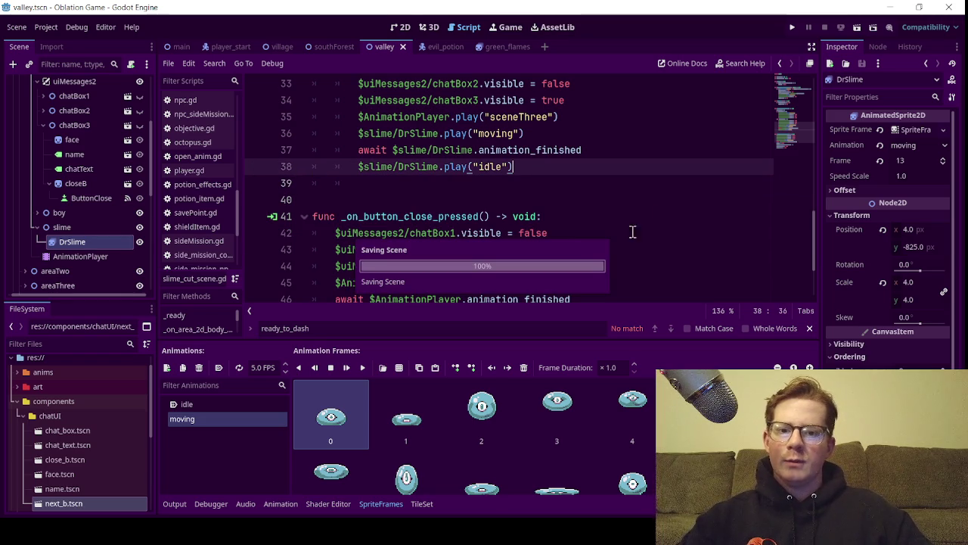
# Add $boy.visible = false after the idle line, save, and run the valley scene
pyautogui.scroll(5, 454, 181)
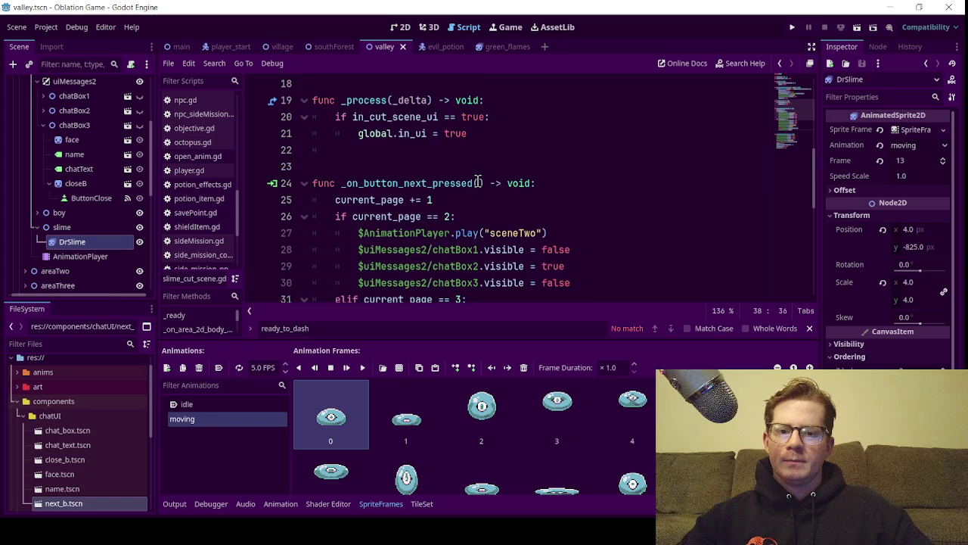
pyautogui.scroll(-5, 517, 185)
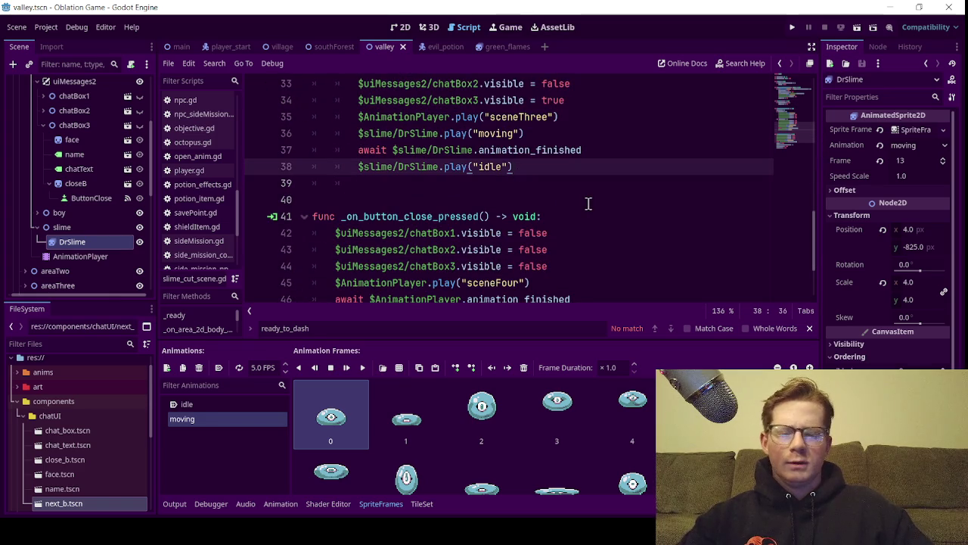
pyautogui.press('Return')
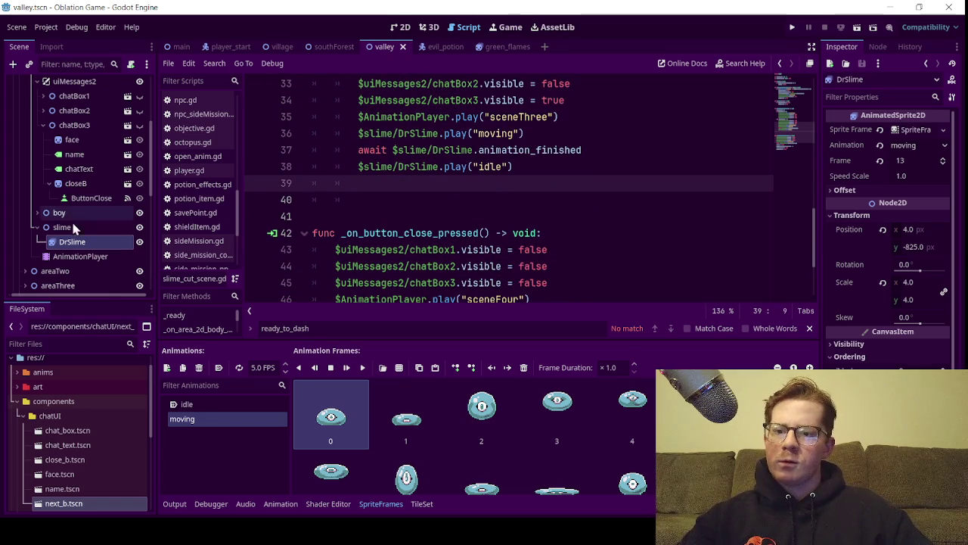
pyautogui.moveTo(75, 215); pyautogui.dragTo(395, 212)
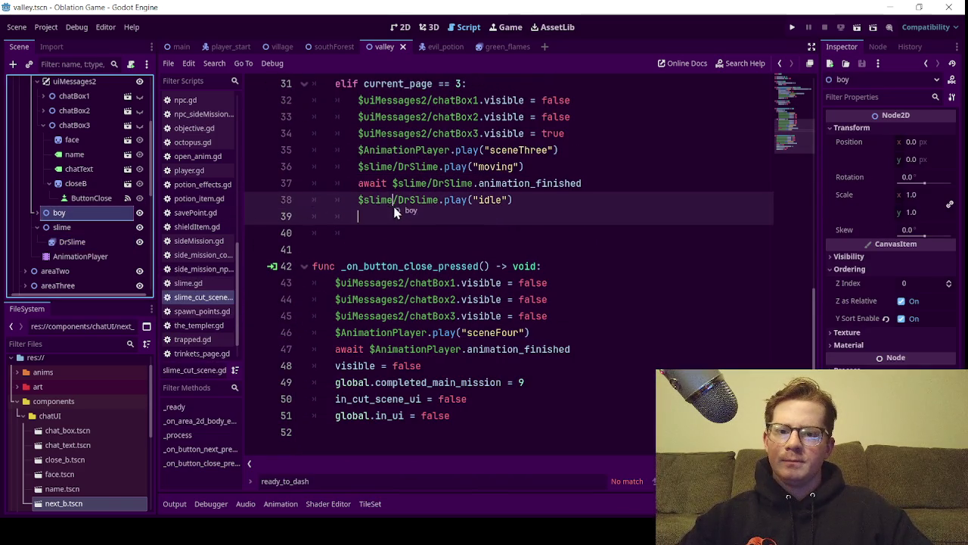
pyautogui.write('vis')
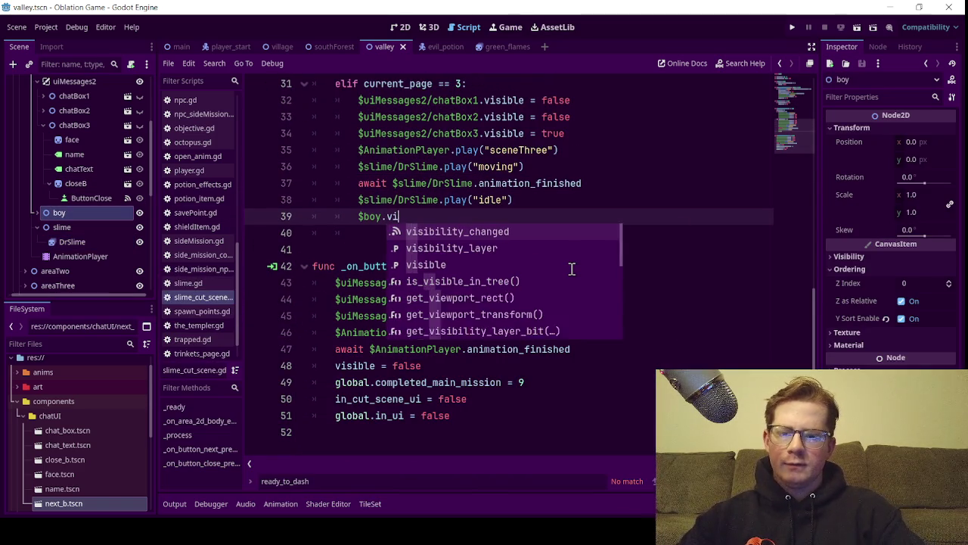
pyautogui.press('Down')
pyautogui.press('Down')
pyautogui.press('Return')
pyautogui.write('false')
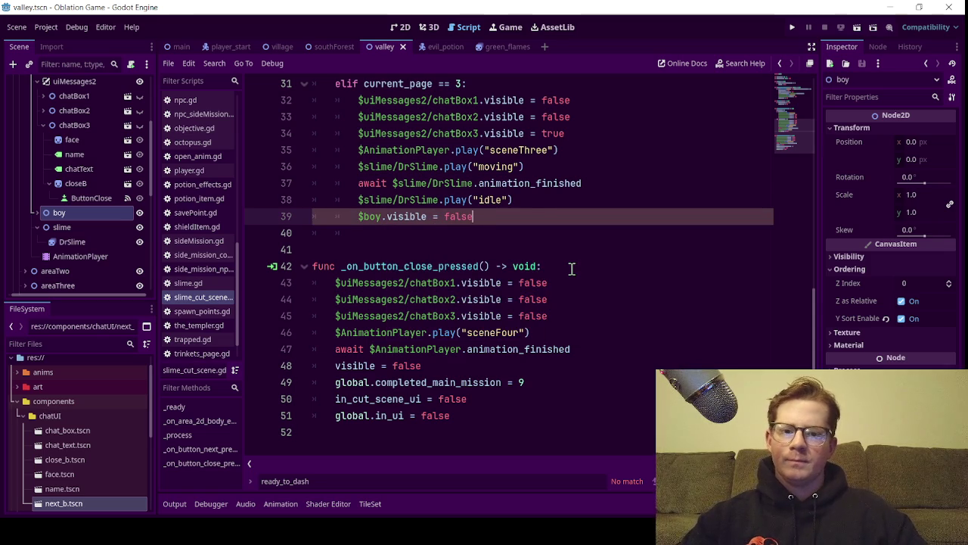
pyautogui.hotkey('ctrl', 's')
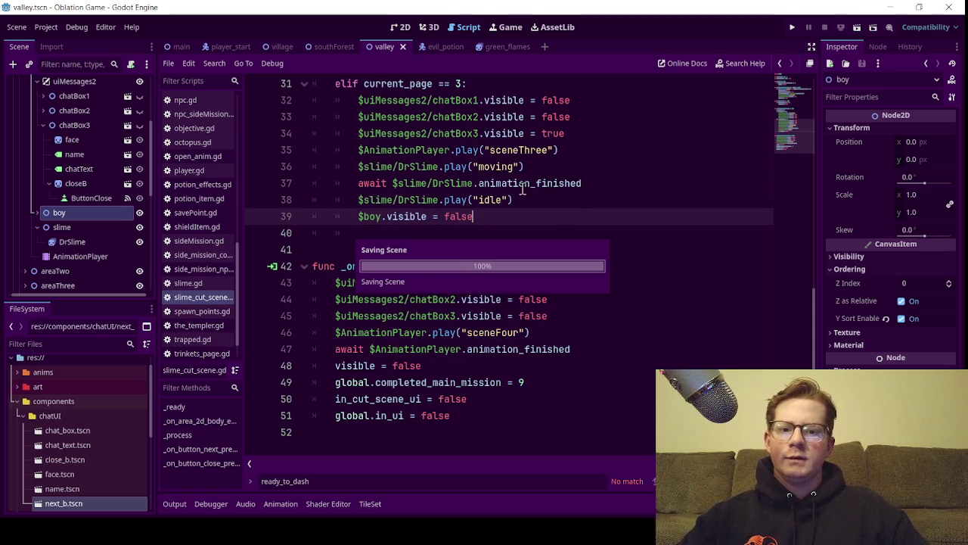
pyautogui.click(400, 27)
pyautogui.click(857, 27)
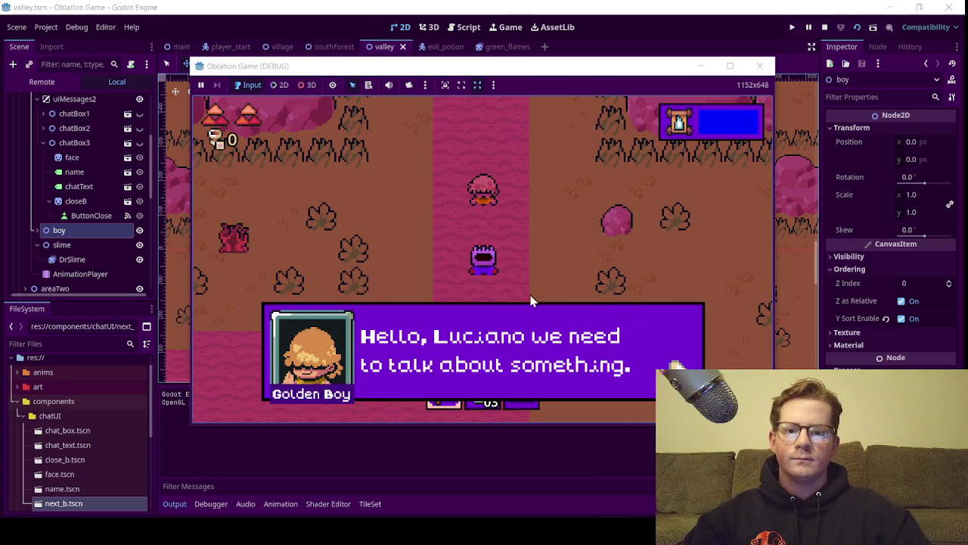
# Step through Golden Boy's and Dr. Slime's BLOB dialogue, walk down, then stop the game
pyautogui.click(676, 366)
pyautogui.click(675, 366)
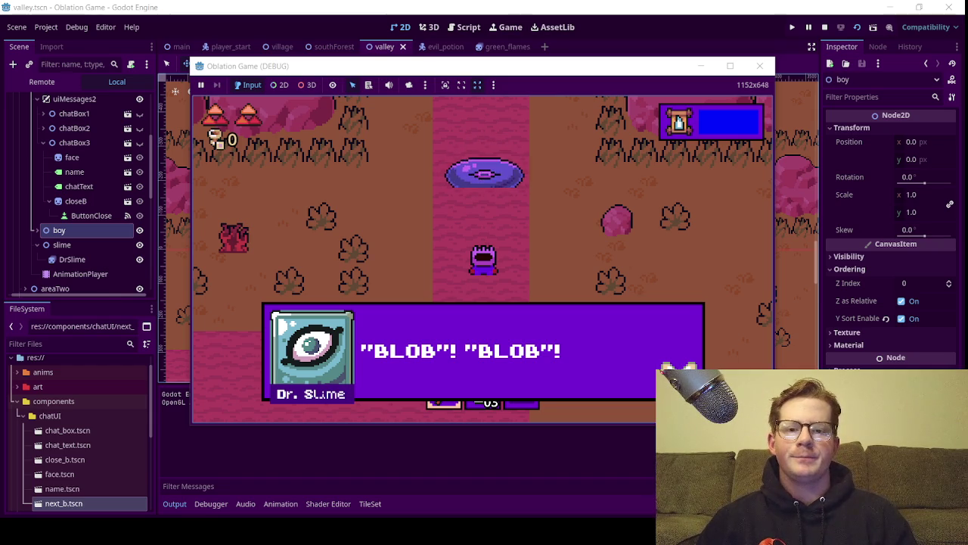
pyautogui.press('space')
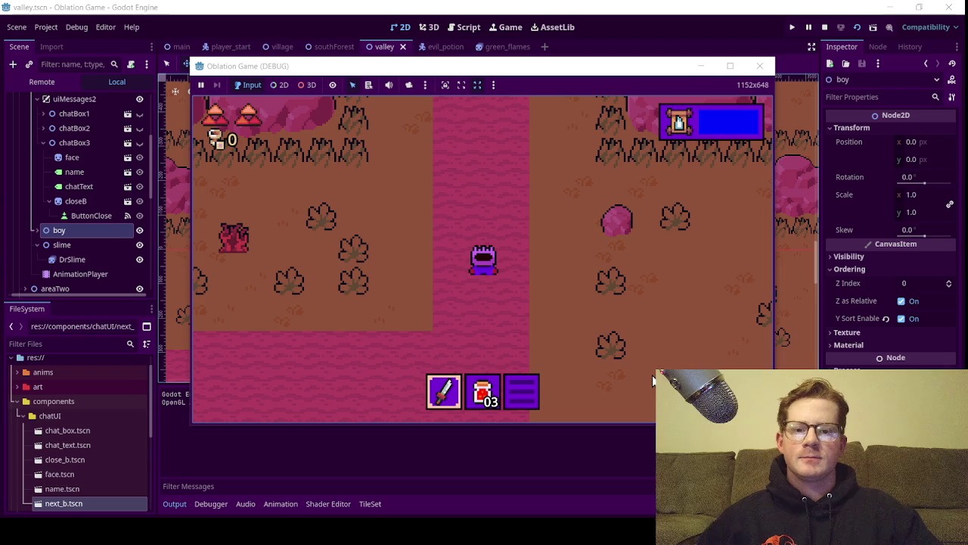
pyautogui.press('Down')
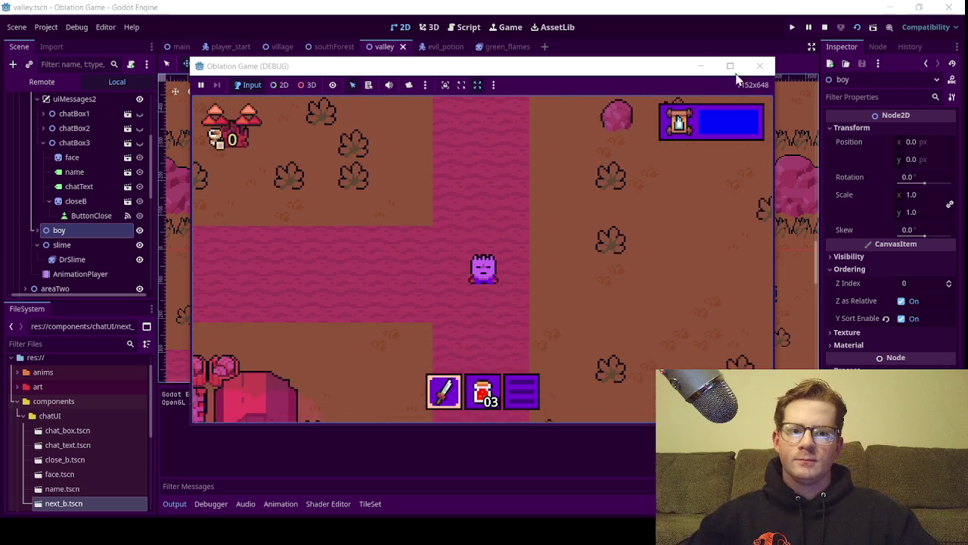
pyautogui.click(760, 67)
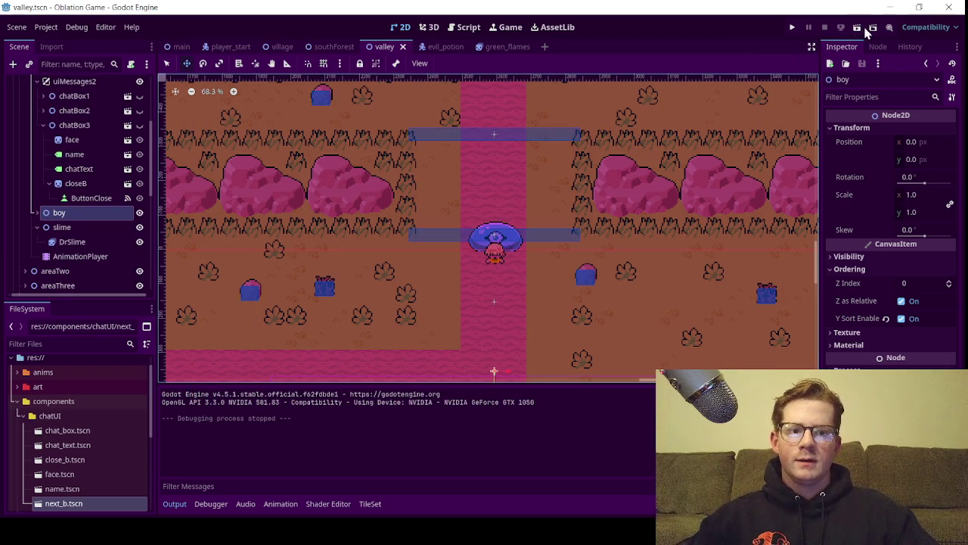
# Rerun the valley scene and step through Golden Boy's greeting and Dr. Slime's BLOB line
pyautogui.click(858, 29)
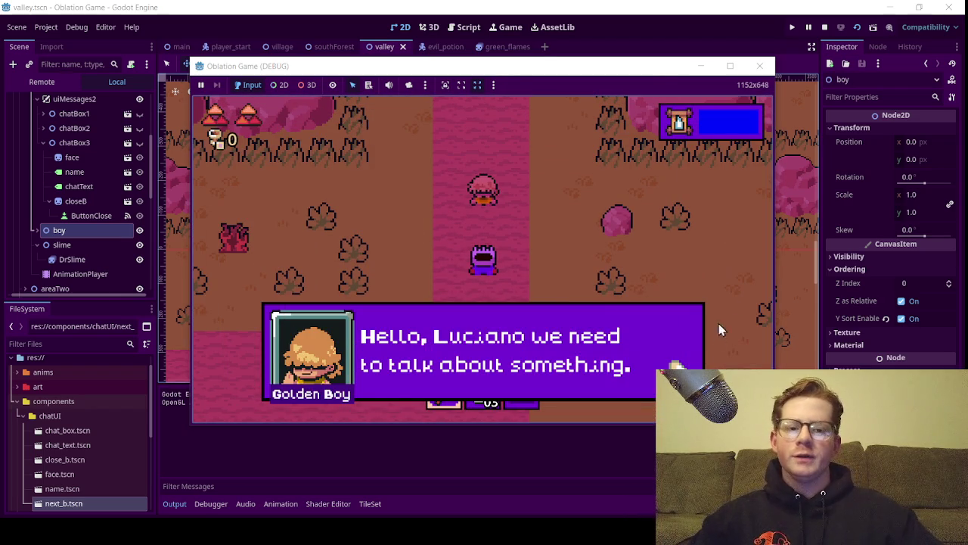
pyautogui.click(675, 366)
pyautogui.click(675, 366)
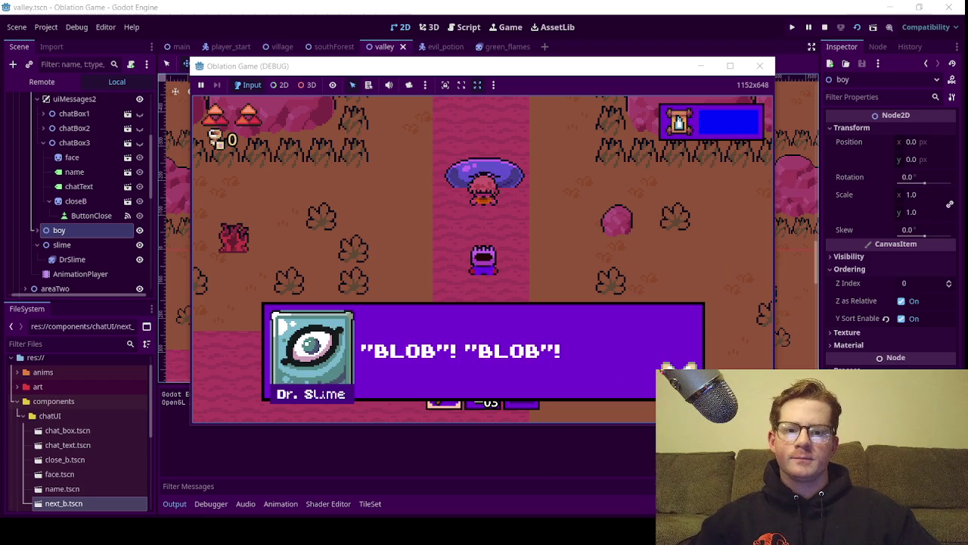
pyautogui.click(676, 366)
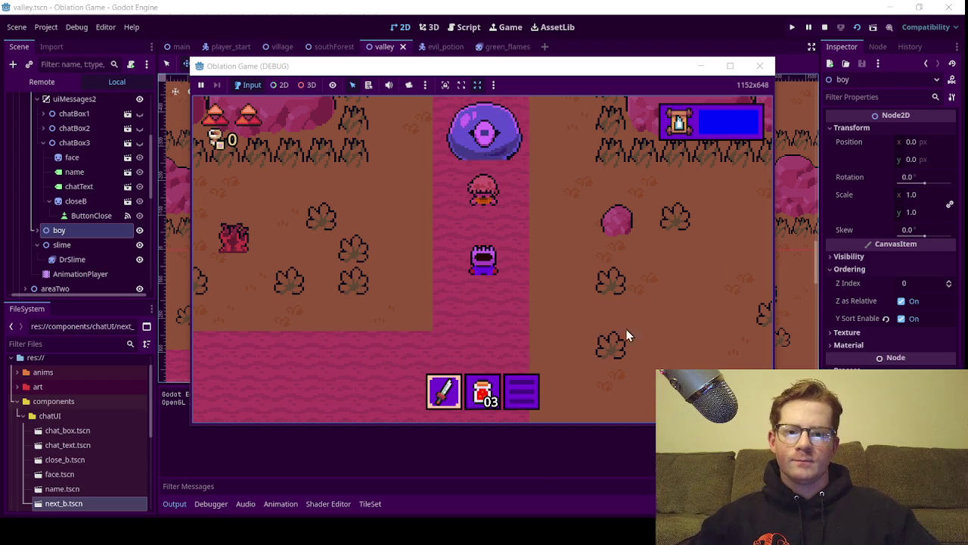
# Copy the global.open_scene_start line from line 13 to new line 40, save, and rerun the scene
pyautogui.click(759, 66)
pyautogui.click(465, 26)
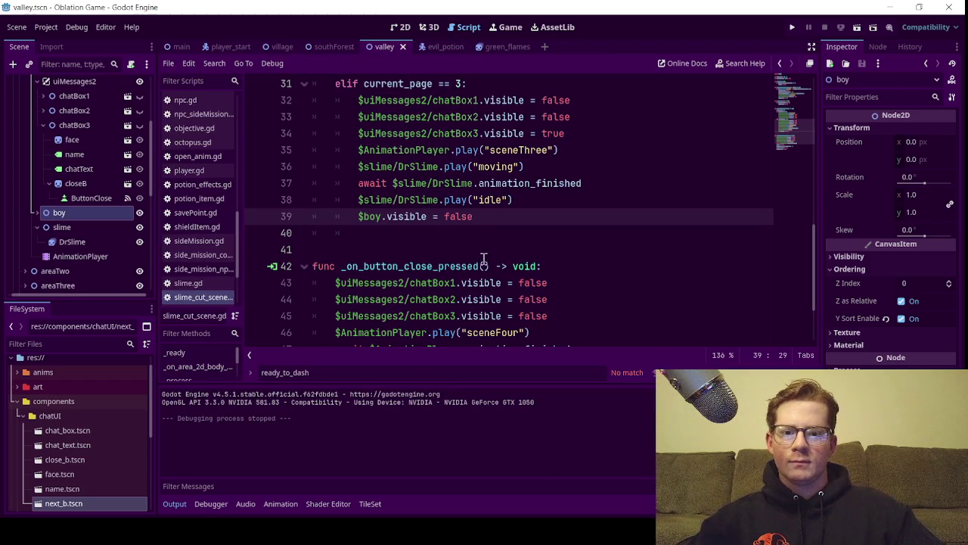
pyautogui.scroll(9, 484, 245)
pyautogui.moveTo(522, 233)
pyautogui.mouseDown()
pyautogui.moveTo(529, 249)
pyautogui.moveTo(356, 233)
pyautogui.mouseUp()
pyautogui.hotkey('ctrl', 'c')
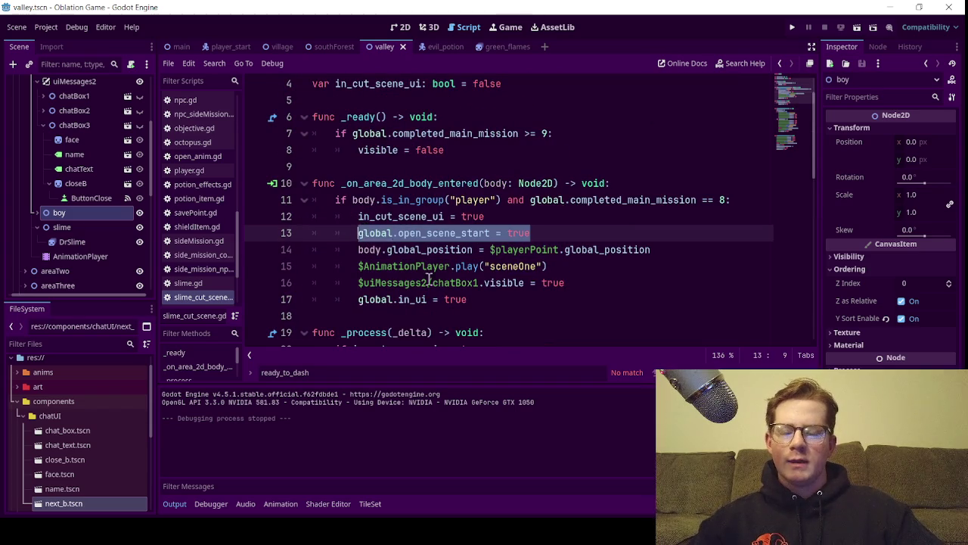
pyautogui.scroll(-9, 427, 282)
pyautogui.click(492, 218)
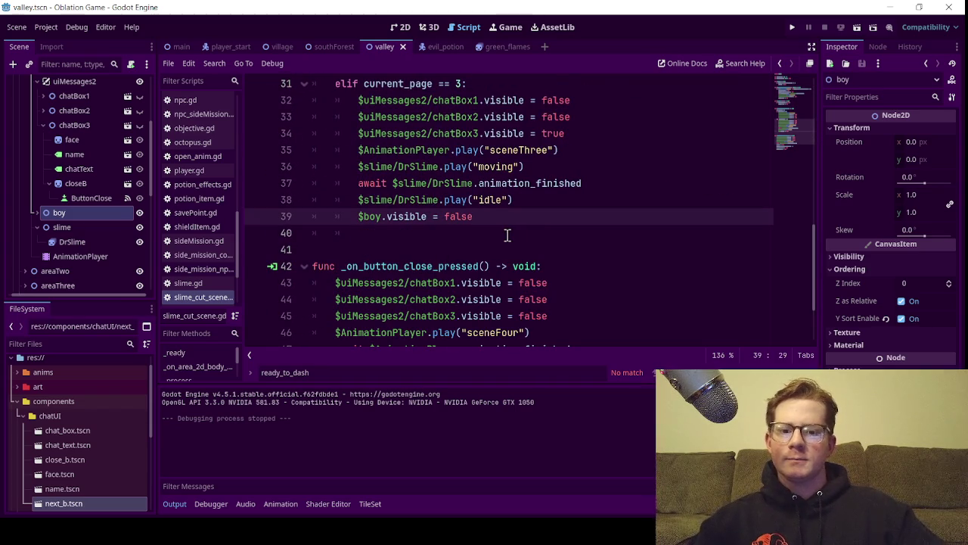
pyautogui.press('Return')
pyautogui.hotkey('ctrl', 'v')
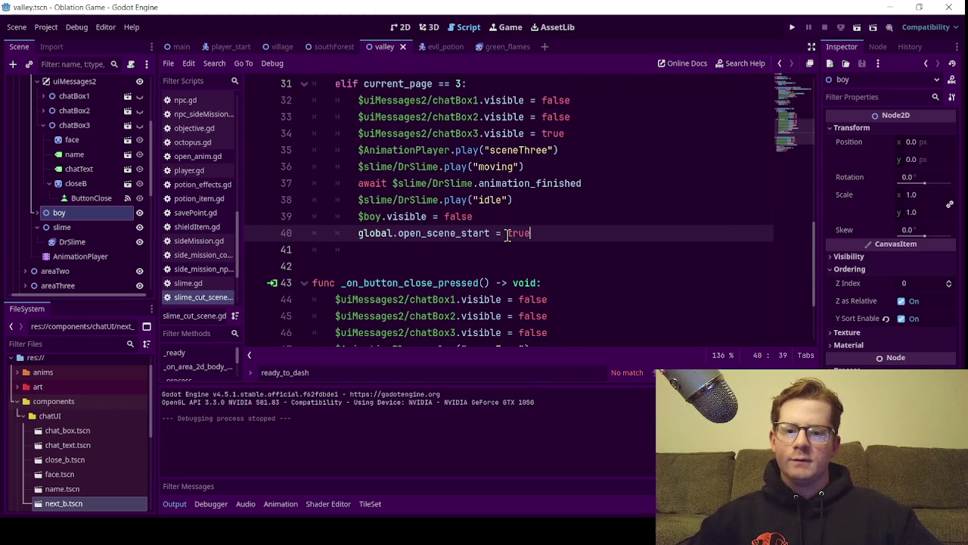
pyautogui.hotkey('ctrl', 's')
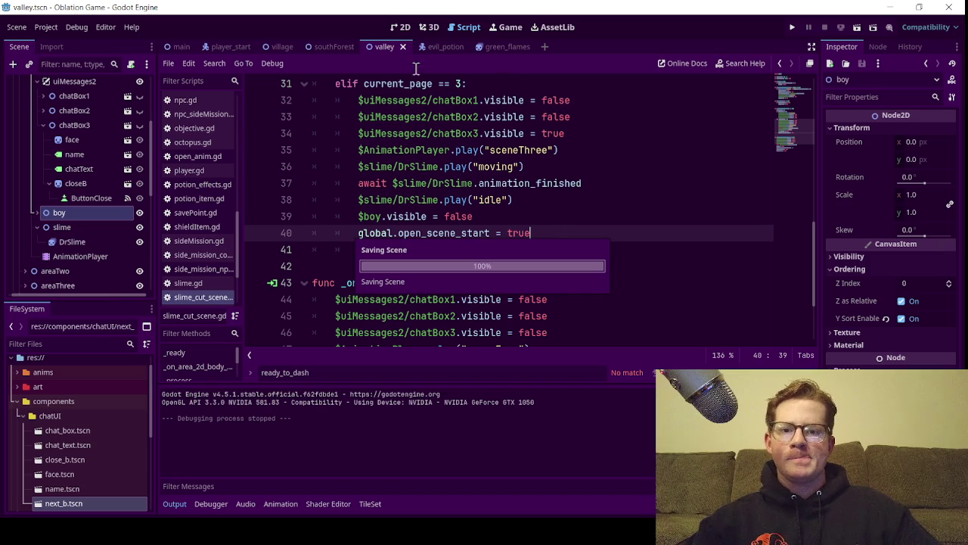
pyautogui.click(396, 28)
pyautogui.click(857, 27)
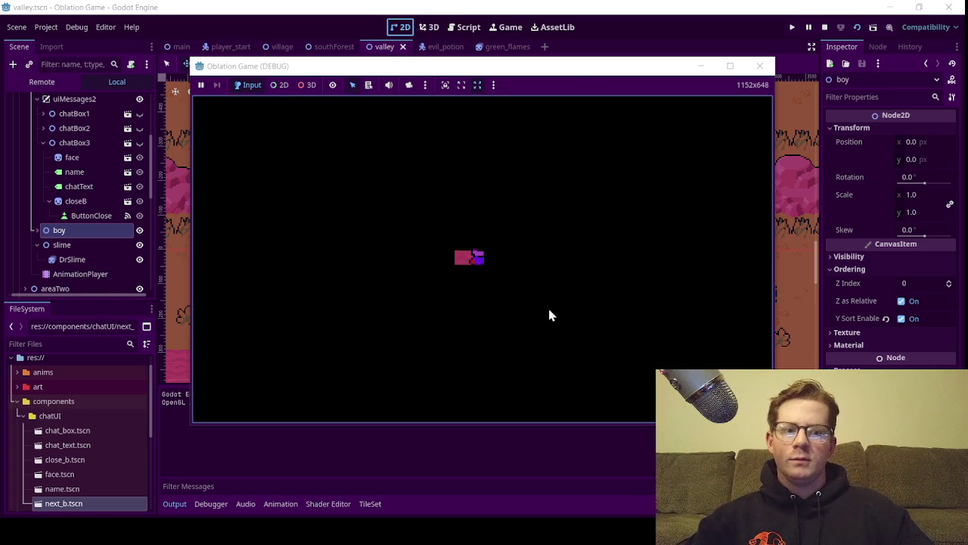
# Advance the cutscene dialogue, close Dr. Slime's box, and stop the game
pyautogui.press('space')
pyautogui.press('space')
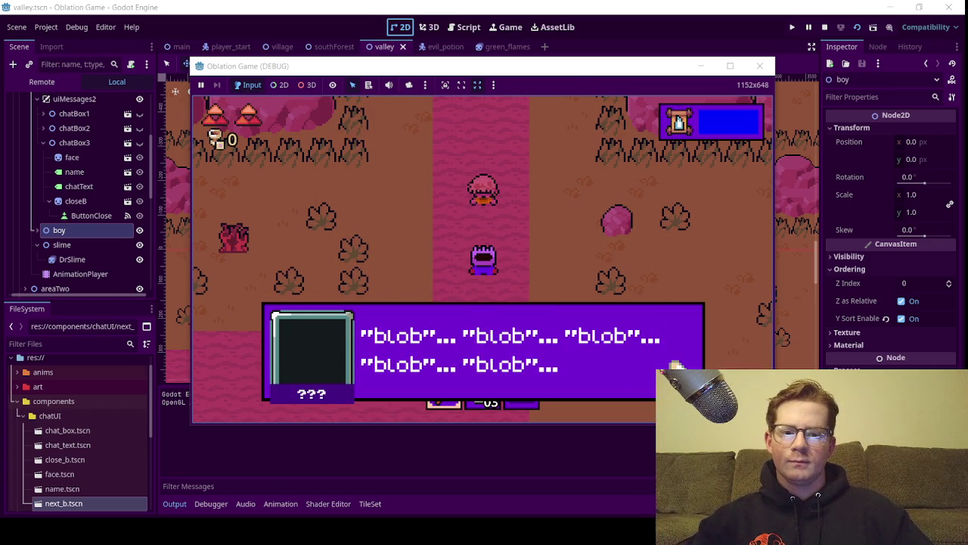
pyautogui.press('space')
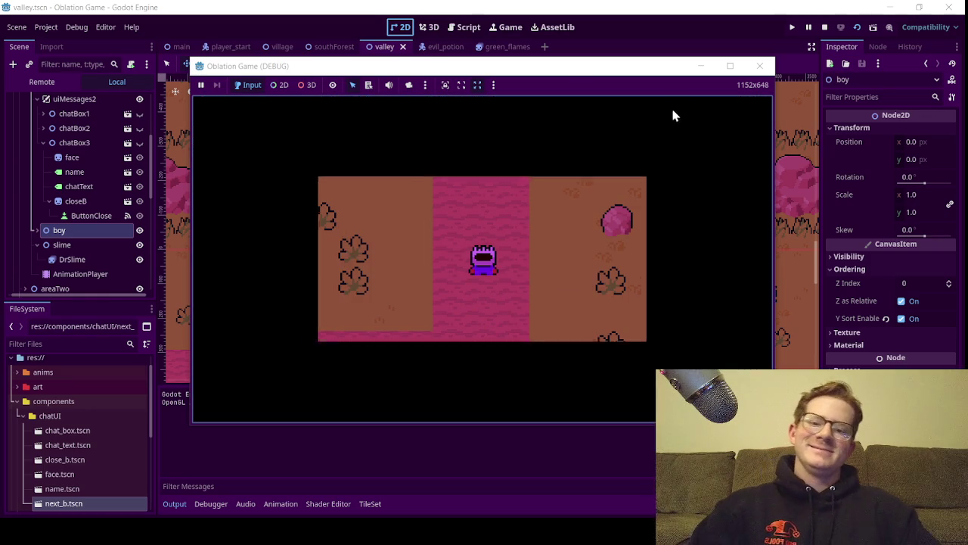
pyautogui.click(760, 65)
# Rerun the scene, walk up the path, click through to Dr. Slime's line, and close the game
pyautogui.click(857, 27)
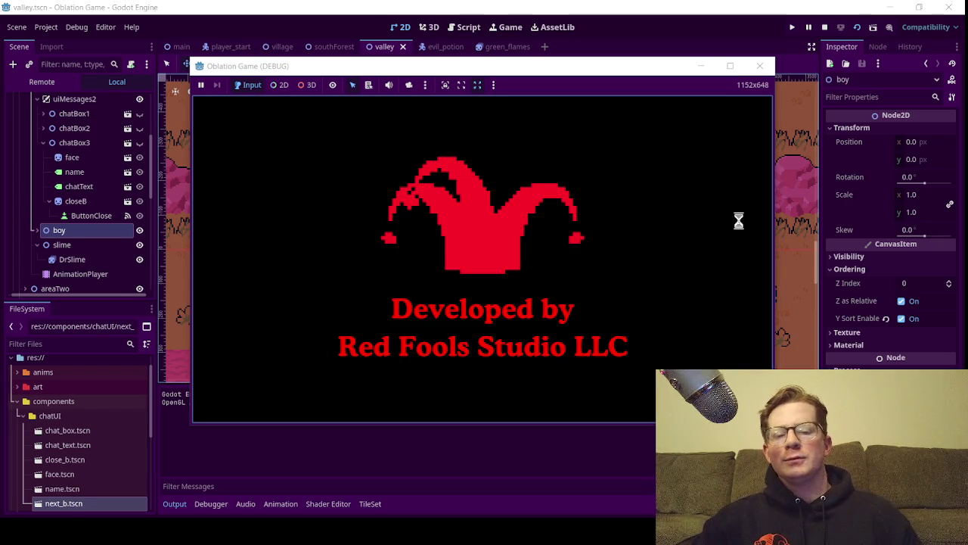
pyautogui.press('Up')
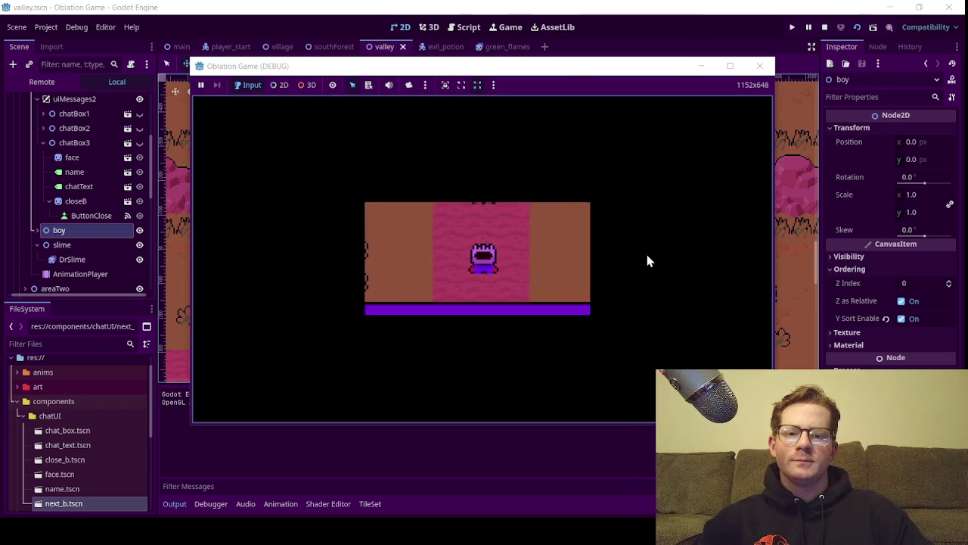
pyautogui.click(675, 367)
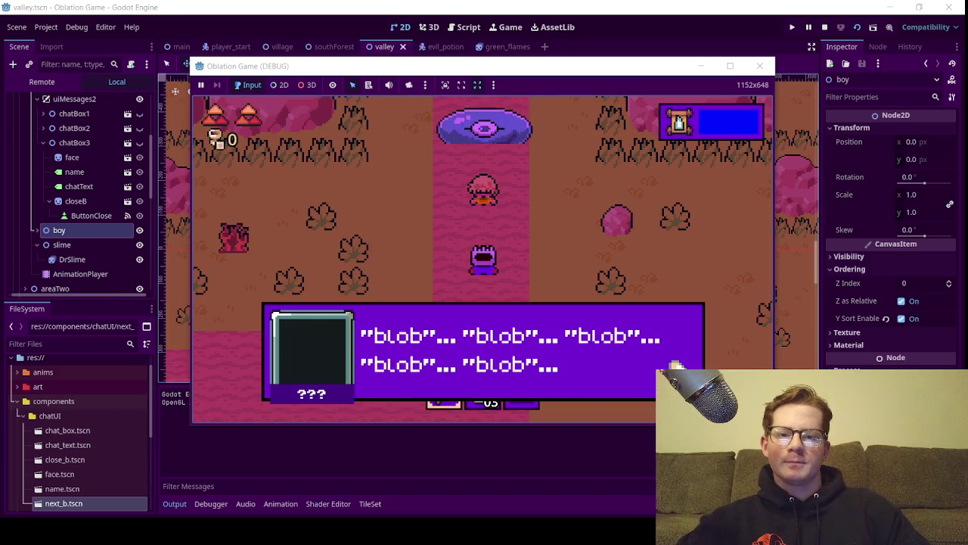
pyautogui.click(676, 367)
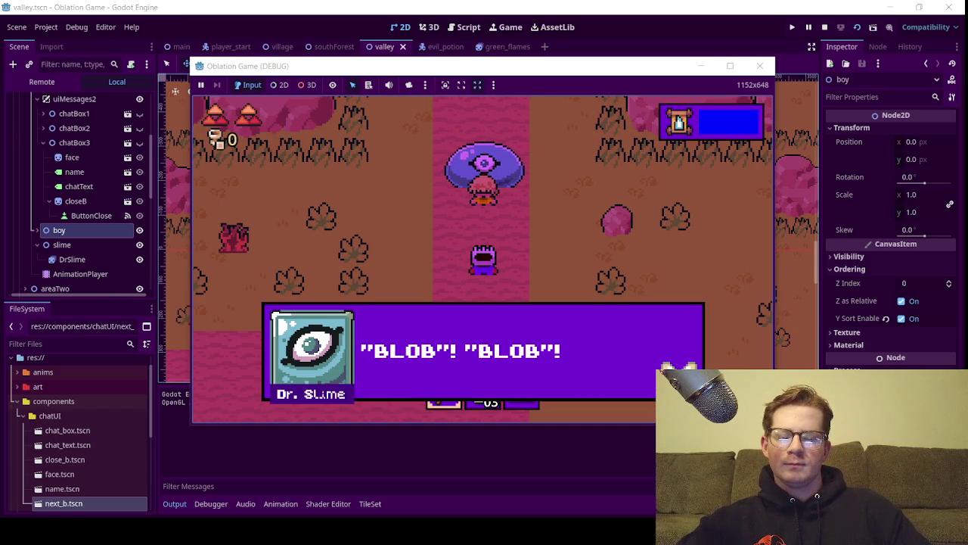
pyautogui.click(675, 368)
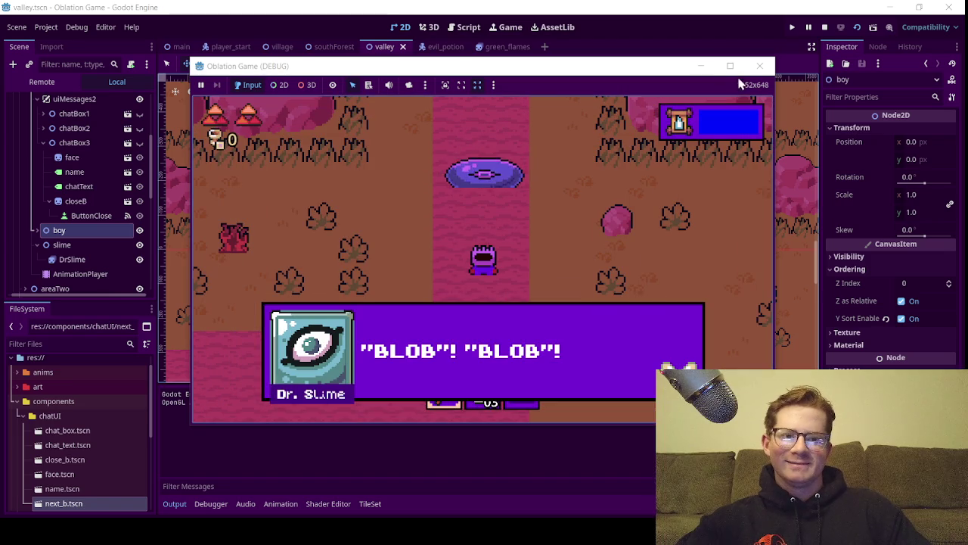
pyautogui.click(759, 68)
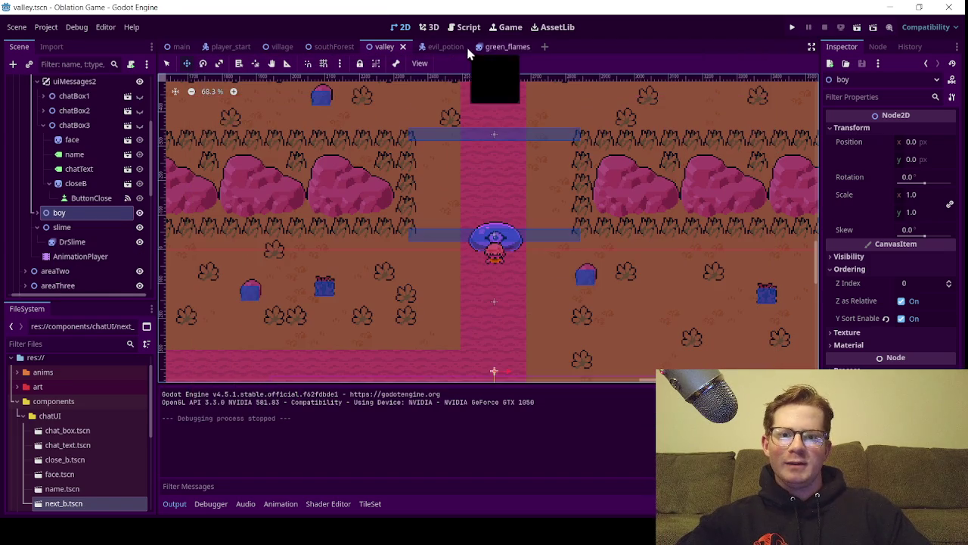
# Move the open_scene_start assignment from line 40 to right after DrSlime's moving-animation line
pyautogui.click(463, 27)
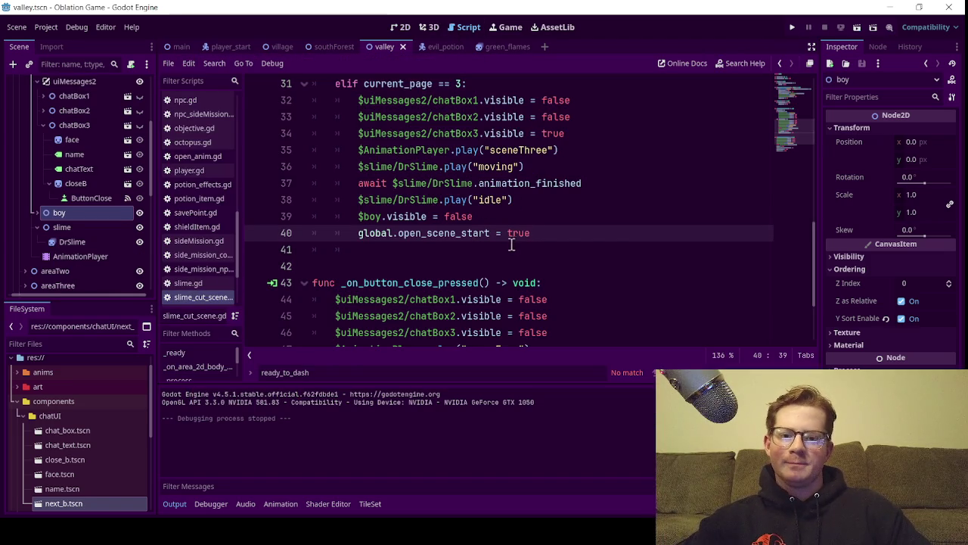
pyautogui.moveTo(539, 236); pyautogui.dragTo(357, 236)
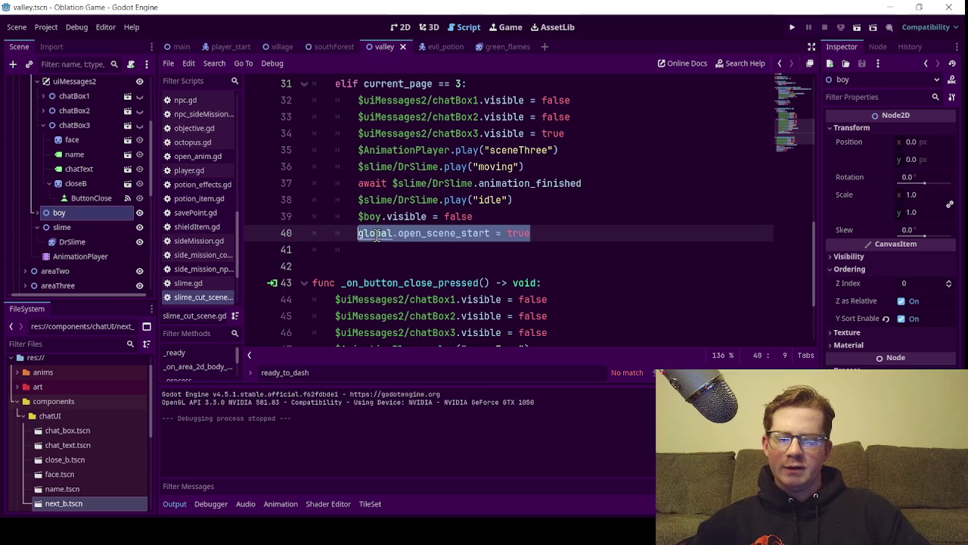
pyautogui.press('BackSpace')
pyautogui.press('BackSpace')
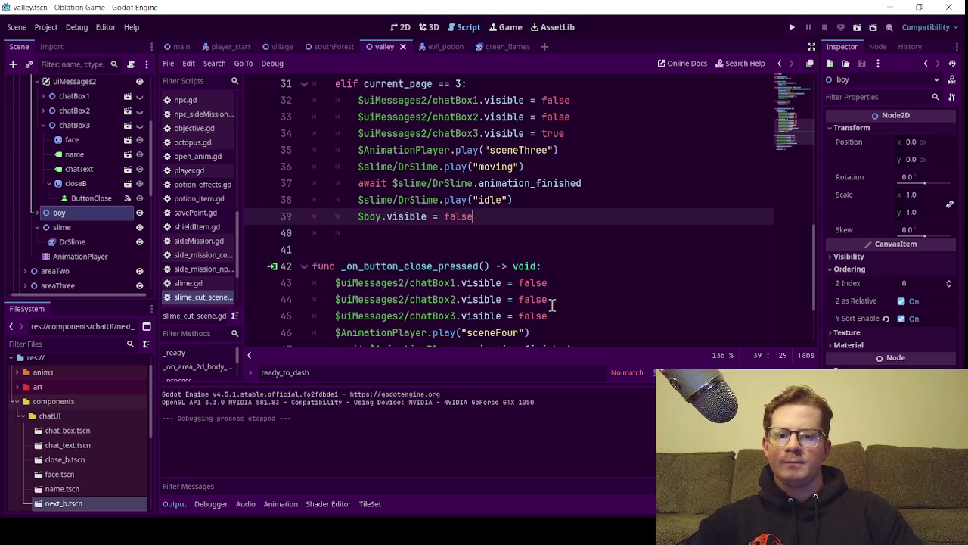
pyautogui.click(550, 164)
pyautogui.press('Return')
pyautogui.hotkey('ctrl', 'v')
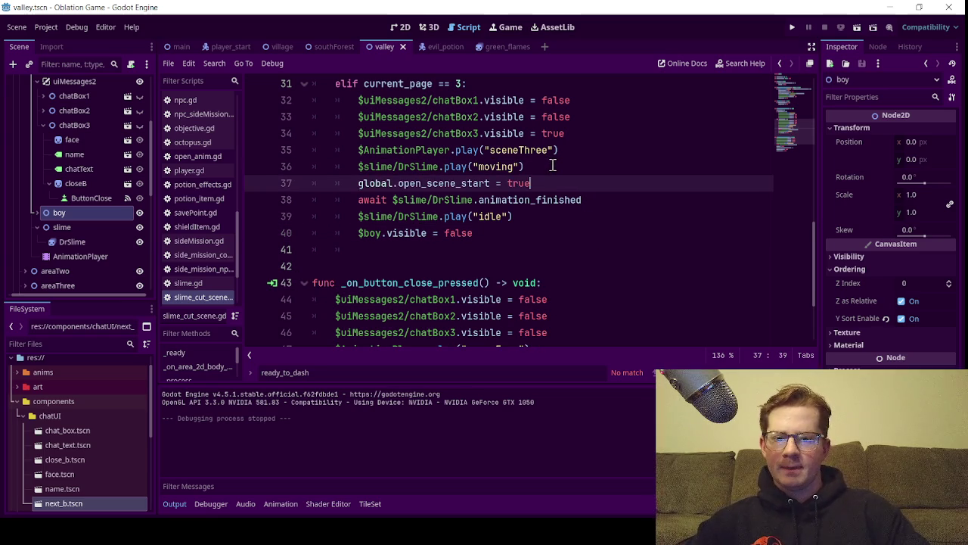
# Copy $boy.visible = false into the close-button handler, save, and run the valley scene
pyautogui.click(540, 231)
pyautogui.scroll(-1, 522, 212)
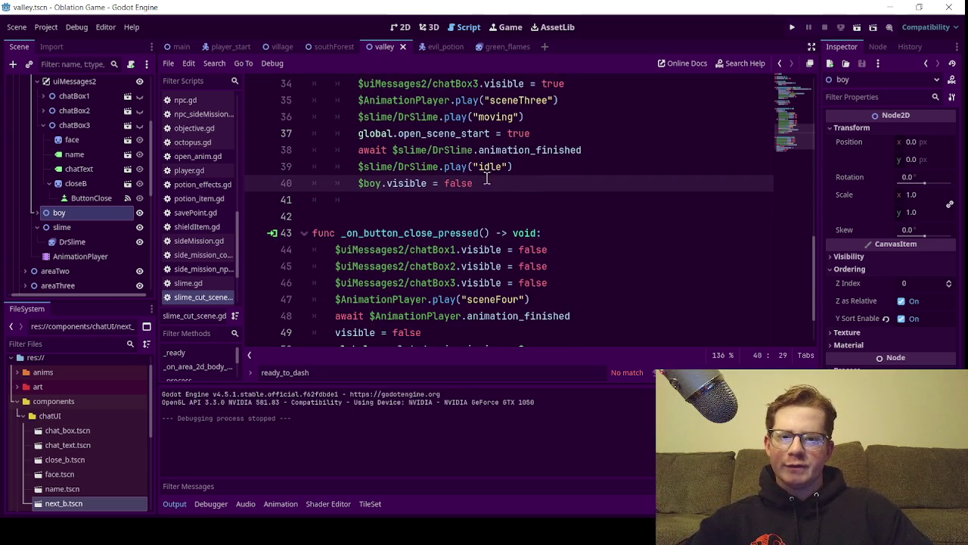
pyautogui.scroll(1, 516, 206)
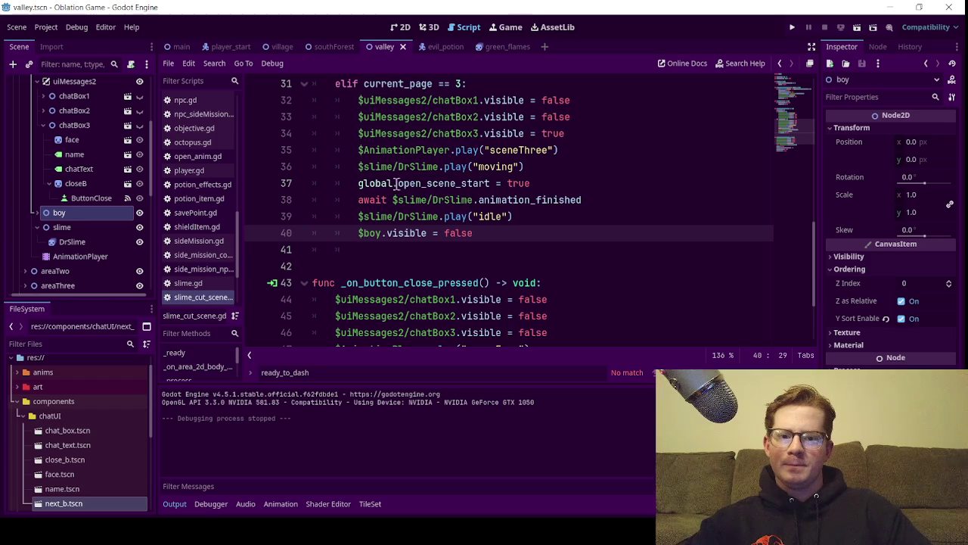
pyautogui.scroll(-2, 547, 212)
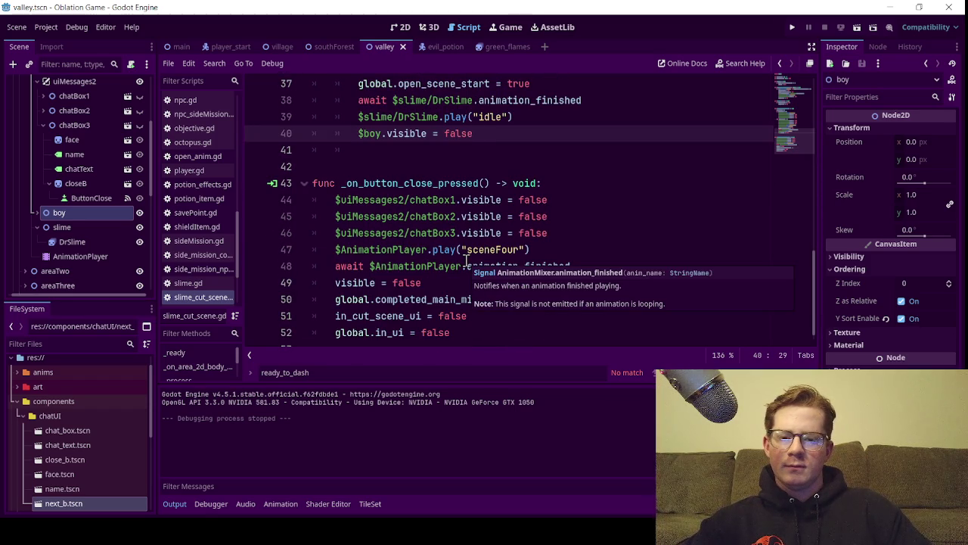
pyautogui.scroll(1, 466, 155)
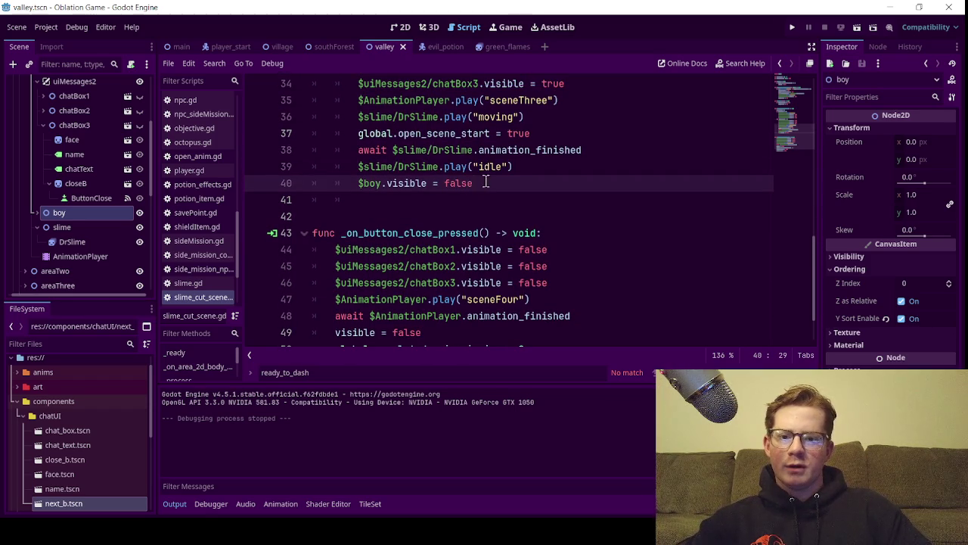
pyautogui.moveTo(478, 183); pyautogui.dragTo(340, 185)
pyautogui.hotkey('ctrl', 'c')
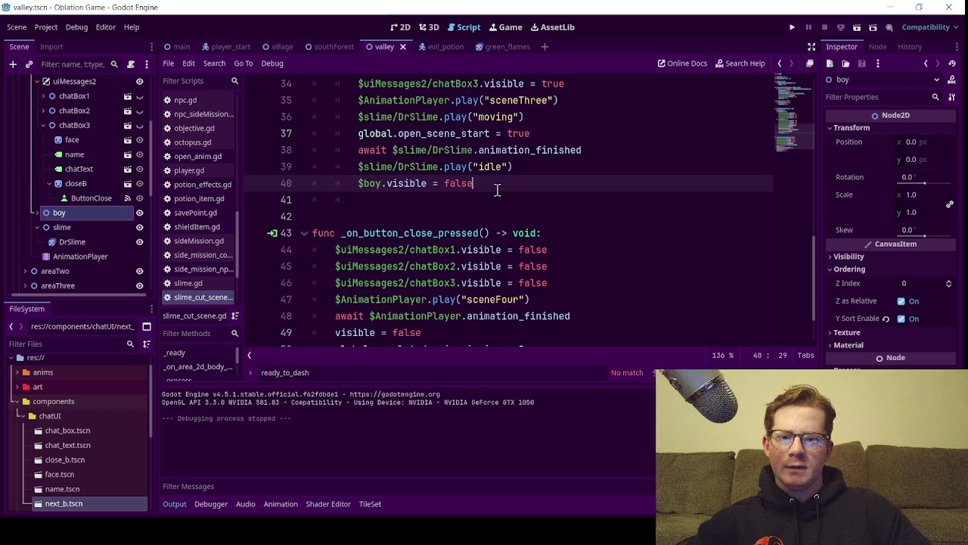
pyautogui.moveTo(473, 183); pyautogui.dragTo(358, 187)
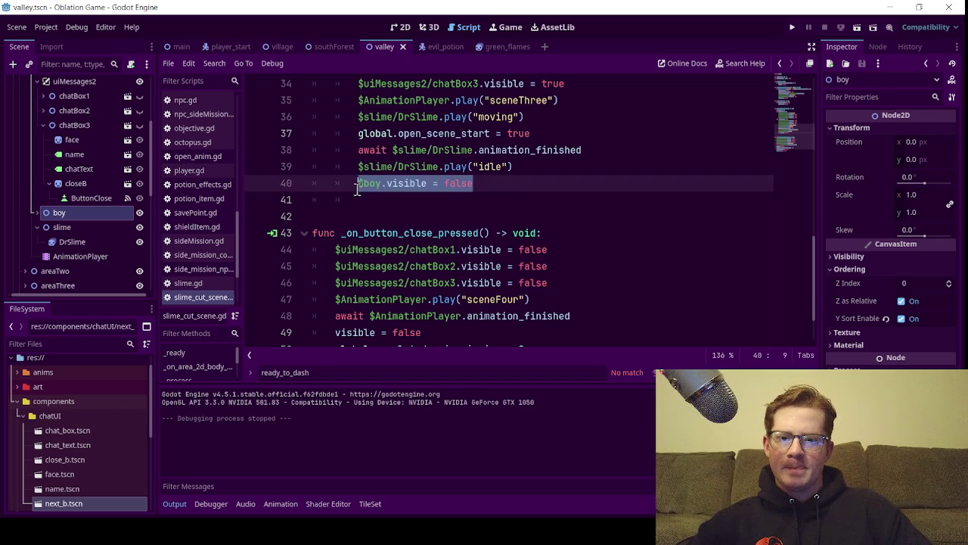
pyautogui.click(567, 235)
pyautogui.press('Return')
pyautogui.hotkey('ctrl', 'v')
pyautogui.hotkey('ctrl', 's')
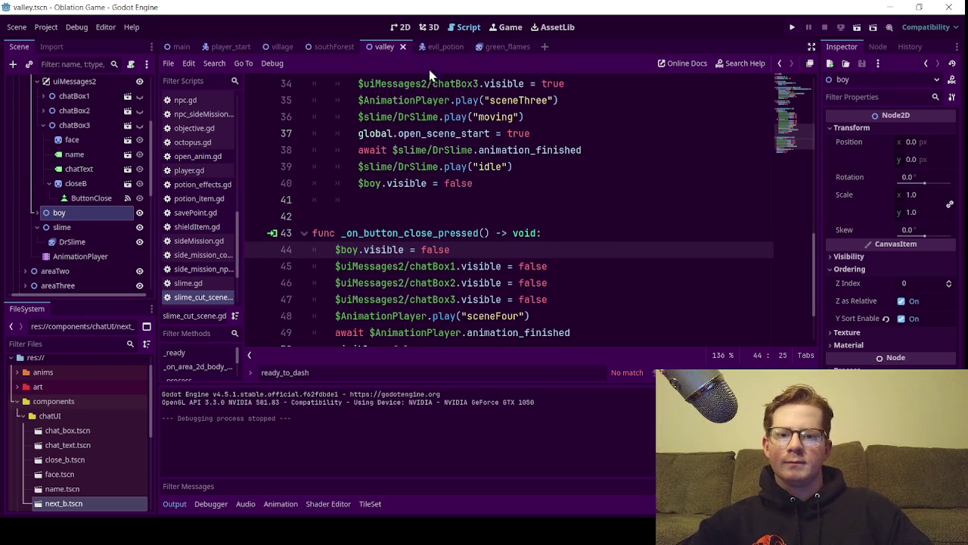
pyautogui.click(400, 27)
pyautogui.click(856, 27)
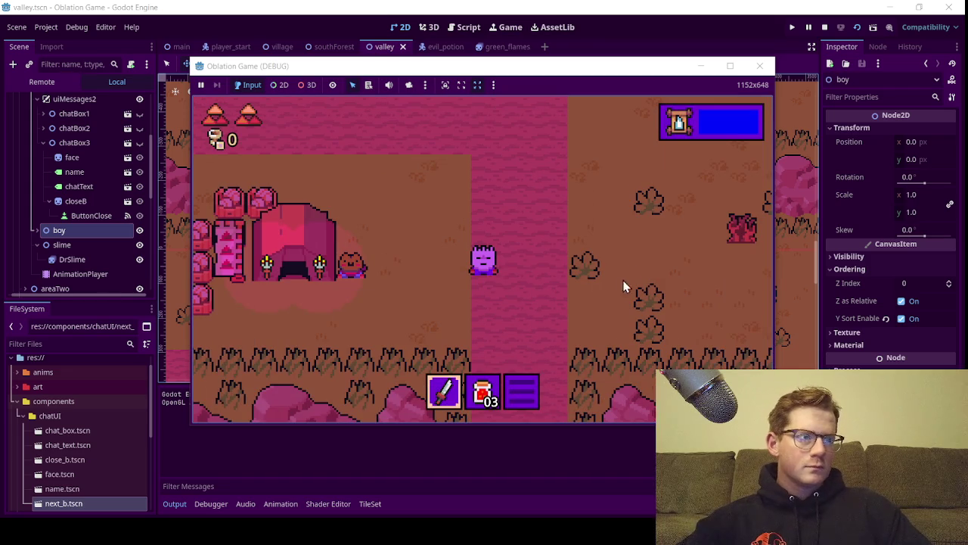
# Walk the player into the cutscene, click through to Dr. Slime's line, close it, and stop the game
pyautogui.press('Up')
pyautogui.press('Right')
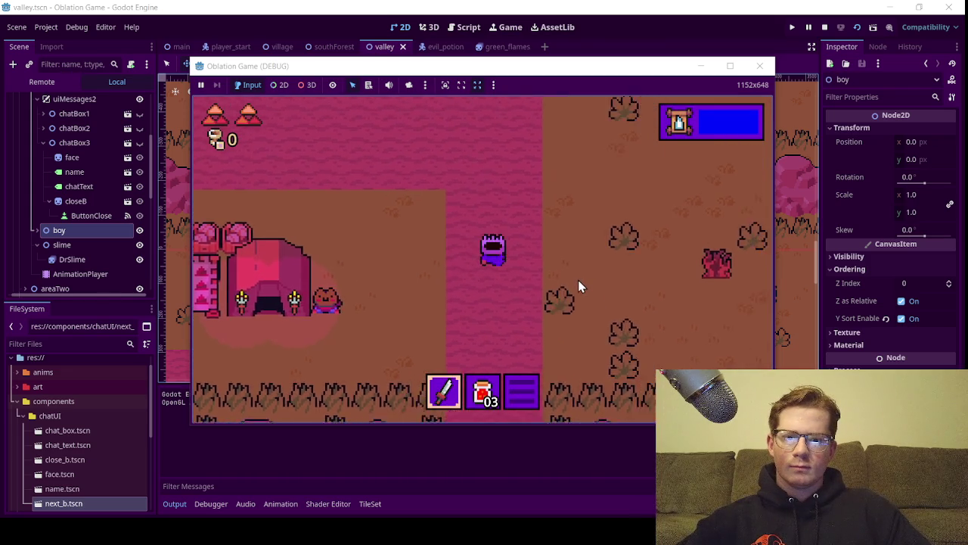
pyautogui.press('Up')
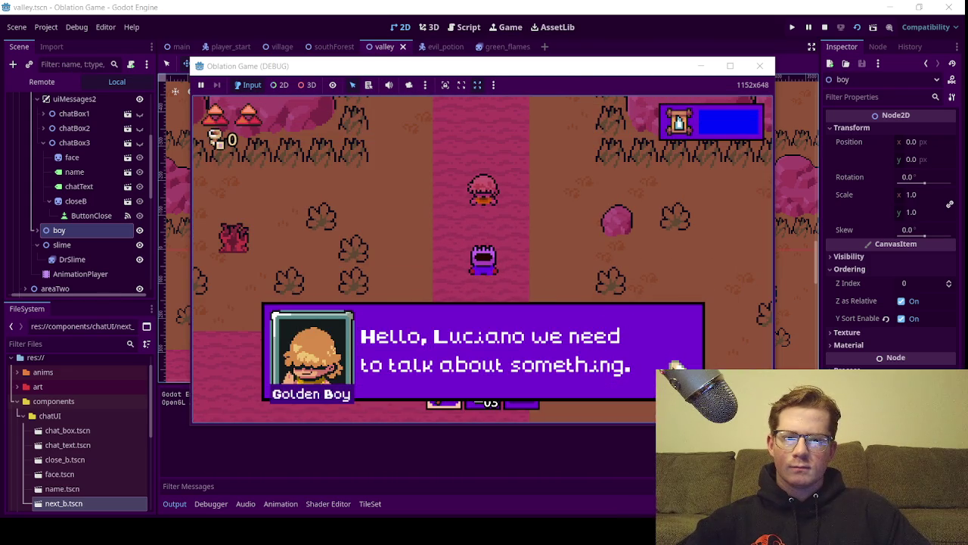
pyautogui.click(676, 366)
pyautogui.click(676, 366)
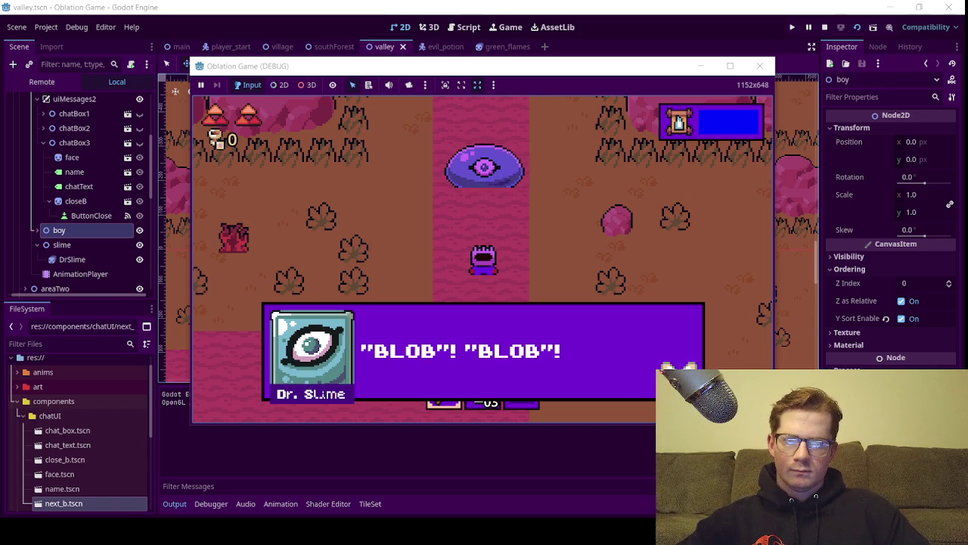
pyautogui.press('space')
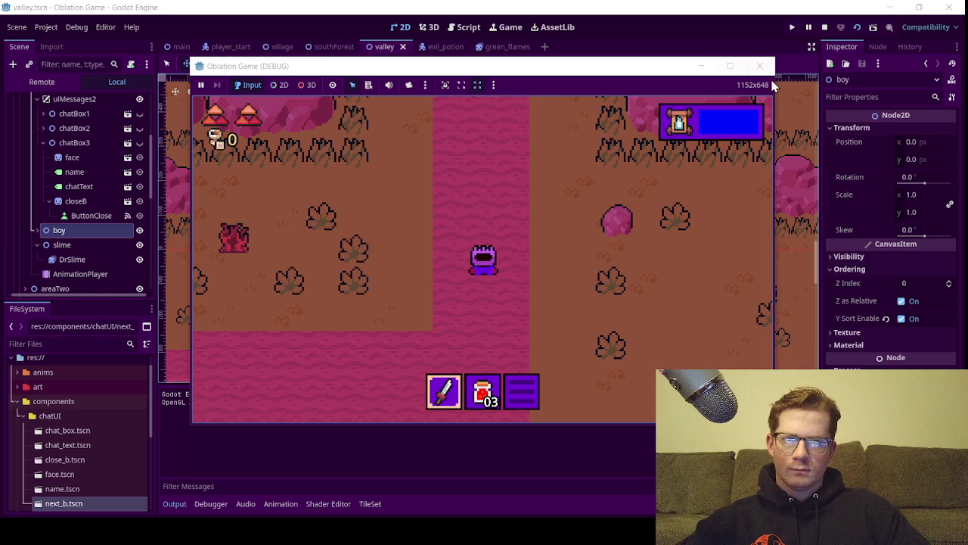
pyautogui.click(760, 66)
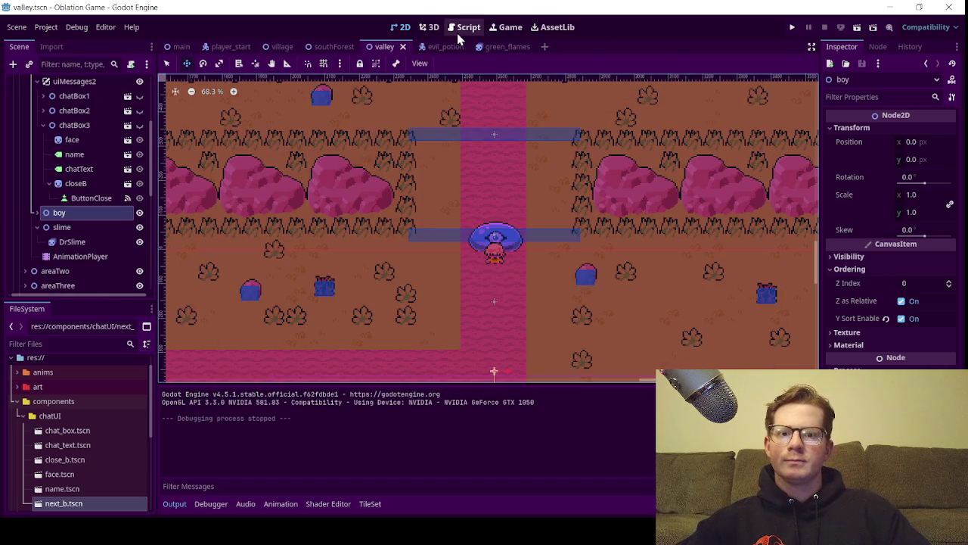
# Delete the global.open_scene_start line and its blank line from page three, then save
pyautogui.click(463, 27)
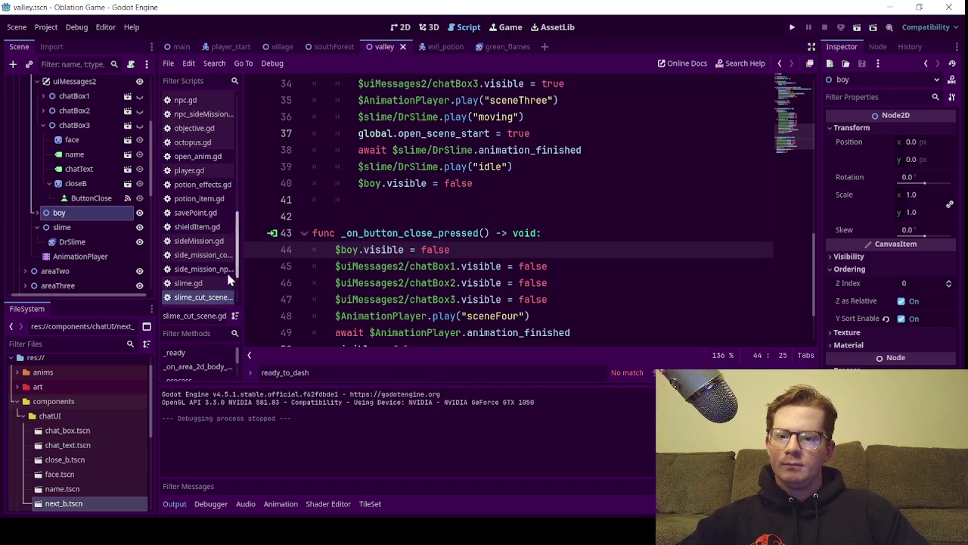
pyautogui.scroll(2, 404, 217)
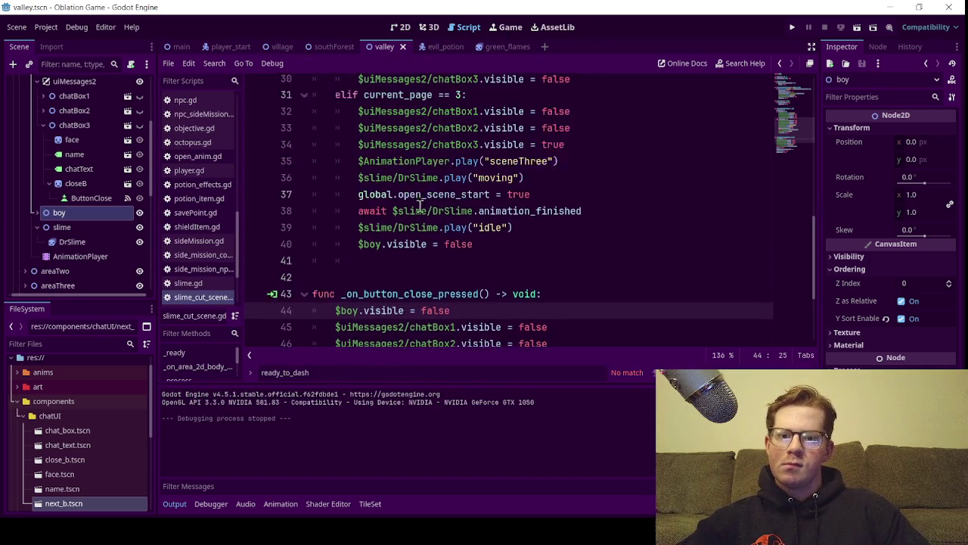
pyautogui.moveTo(541, 233)
pyautogui.mouseDown()
pyautogui.moveTo(427, 235)
pyautogui.moveTo(367, 250)
pyautogui.moveTo(358, 233)
pyautogui.mouseUp()
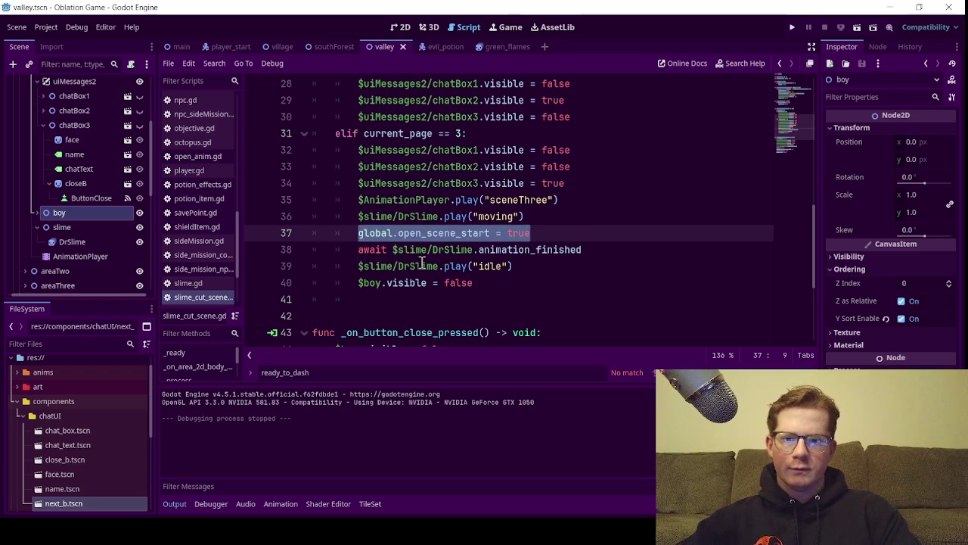
pyautogui.press('BackSpace')
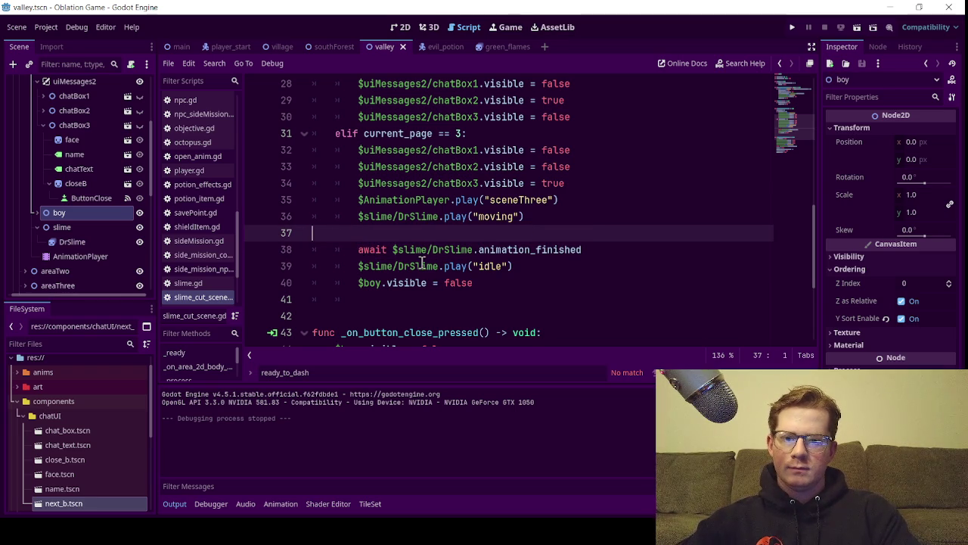
pyautogui.press('BackSpace')
pyautogui.hotkey('ctrl', 's')
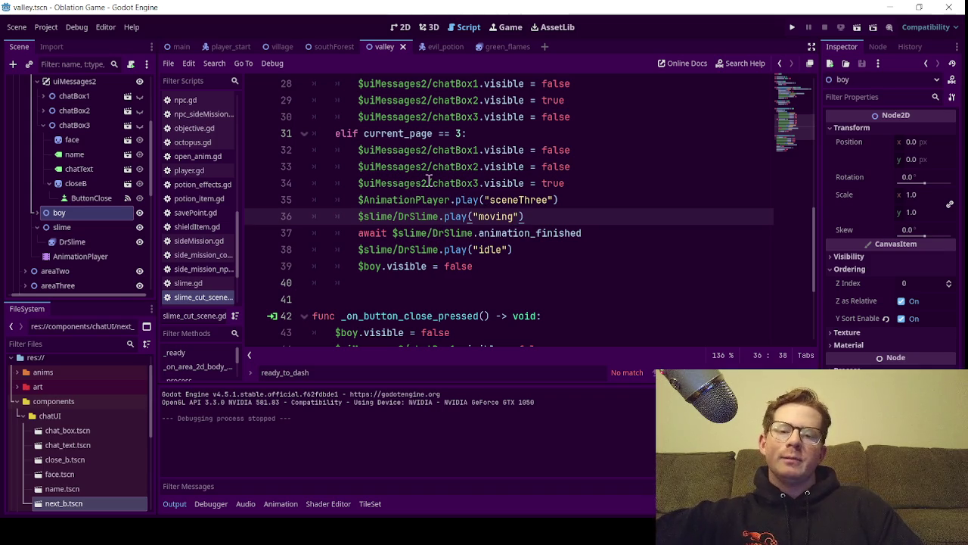
# Delete the $boy.visible = false line and its blank line, then save the script
pyautogui.moveTo(478, 266); pyautogui.dragTo(357, 267)
pyautogui.press('BackSpace')
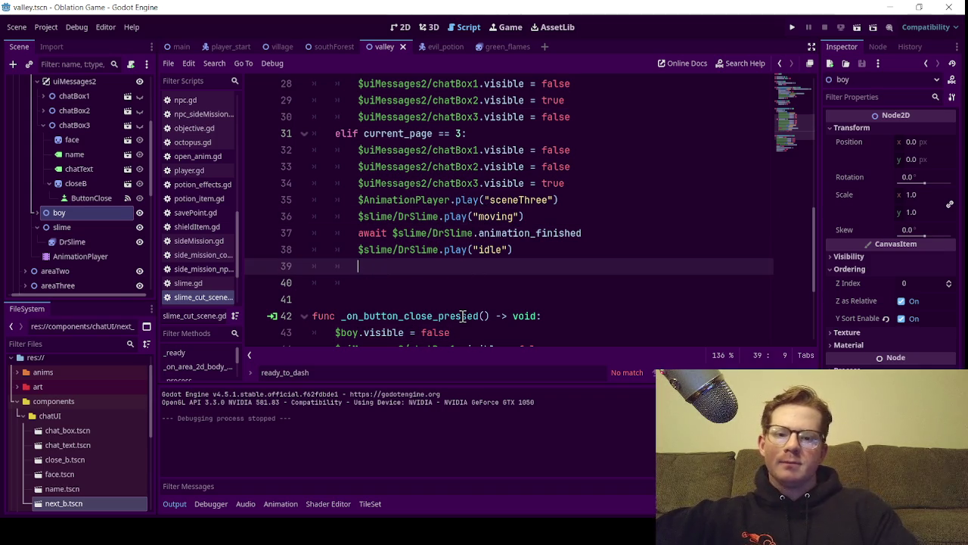
pyautogui.press('BackSpace')
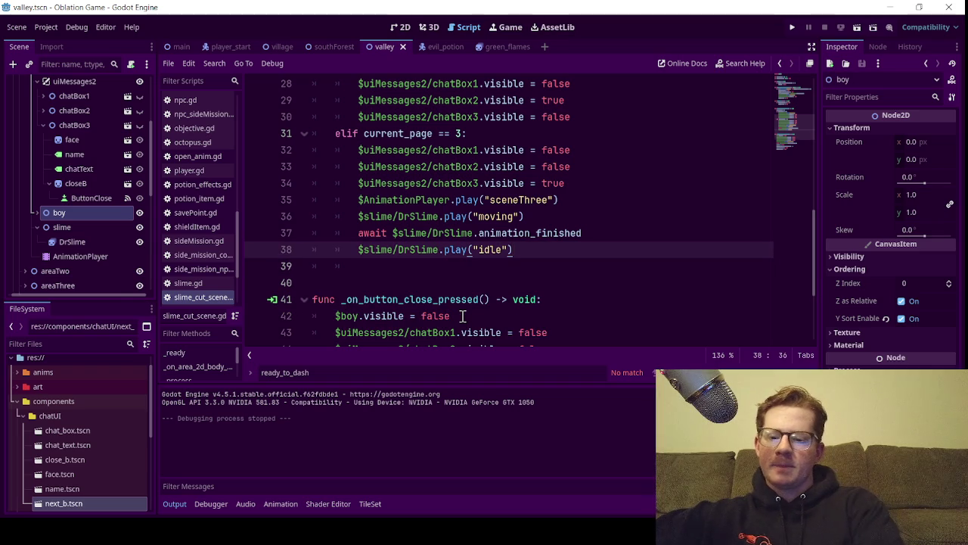
pyautogui.hotkey('ctrl', 's')
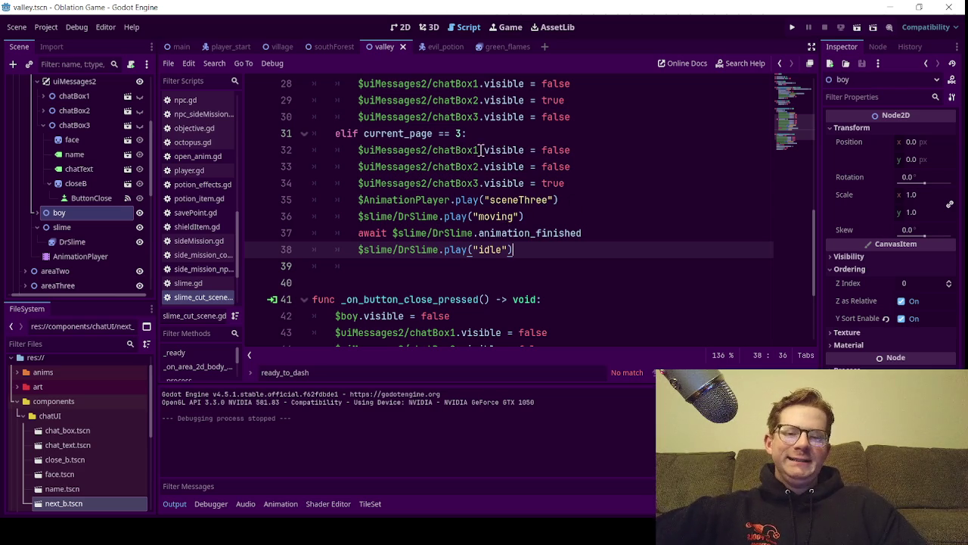
pyautogui.moveTo(489, 151)
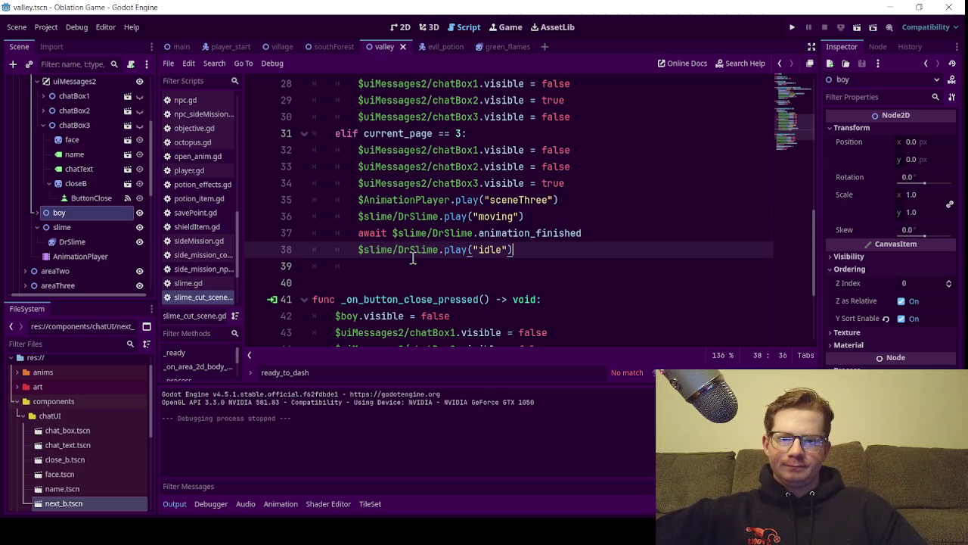
pyautogui.click(535, 218)
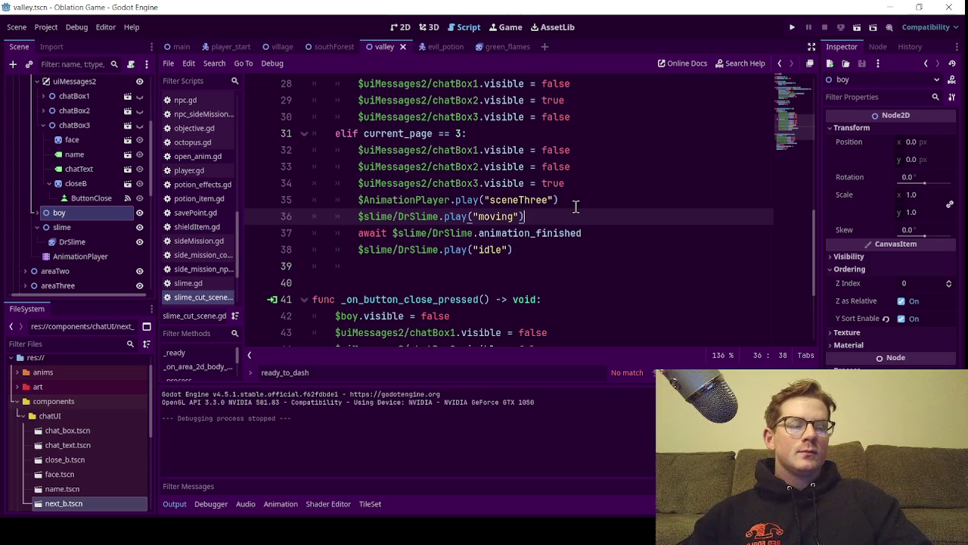
pyautogui.click(527, 254)
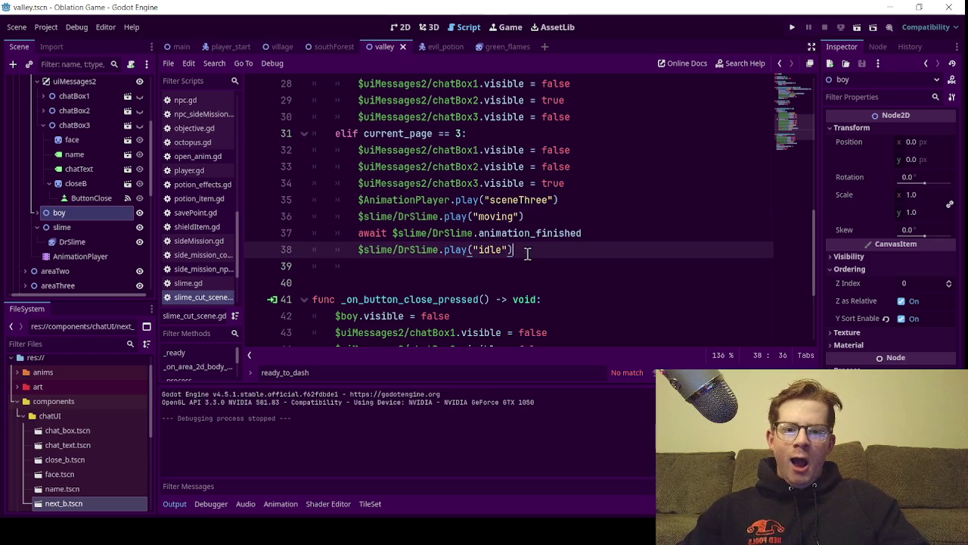
pyautogui.hotkey('ctrl', 's')
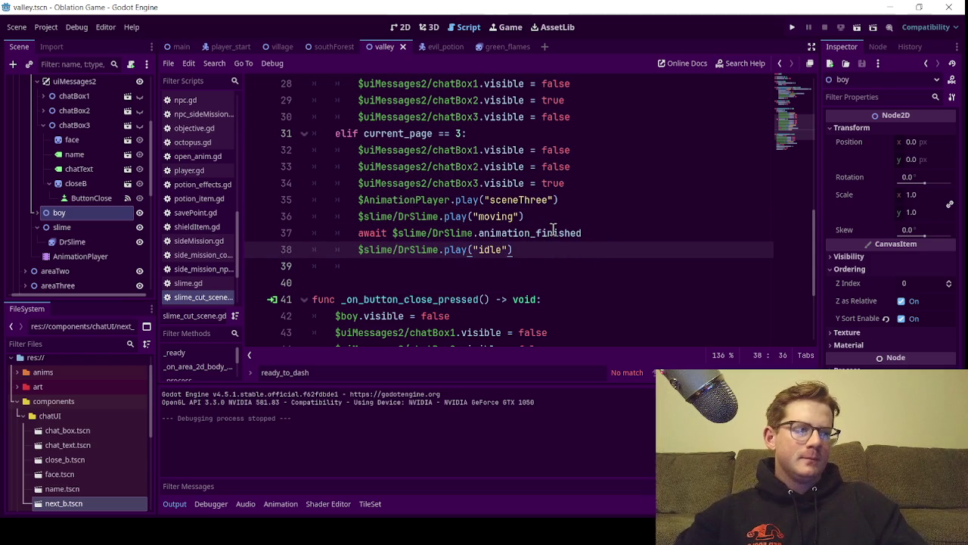
# Run the valley scene, watch Dr. Slime's cutscene dialogue, then close the game window
pyautogui.moveTo(554, 229)
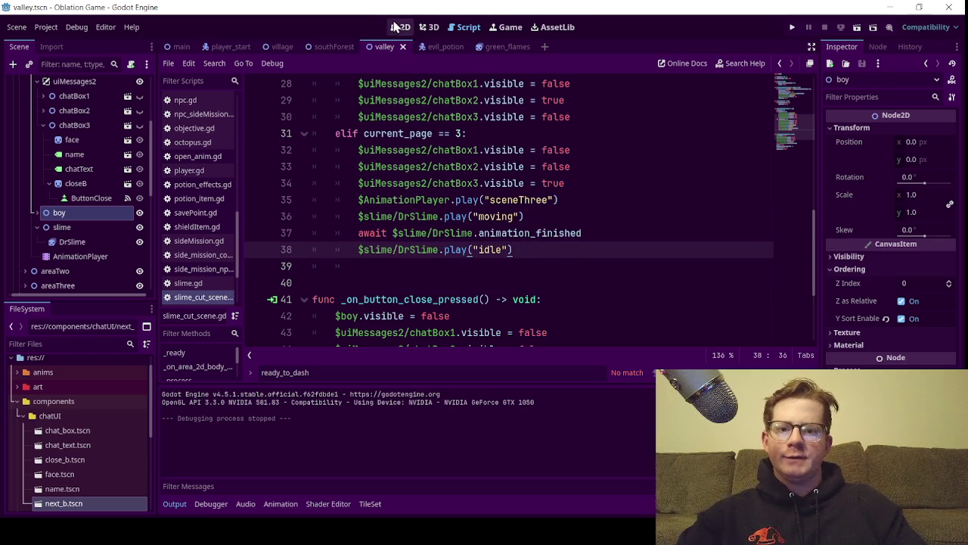
pyautogui.click(400, 27)
pyautogui.scroll(5, 495, 235)
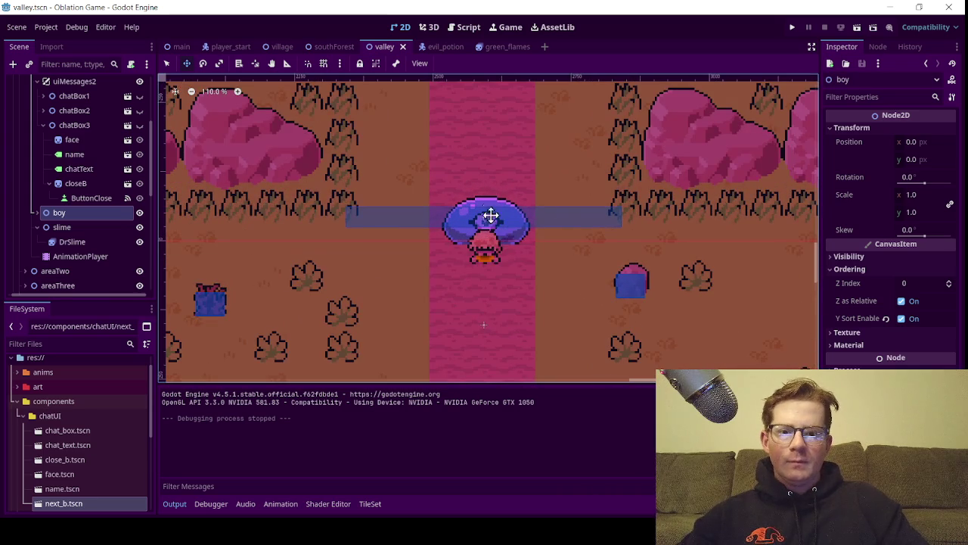
pyautogui.click(868, 28)
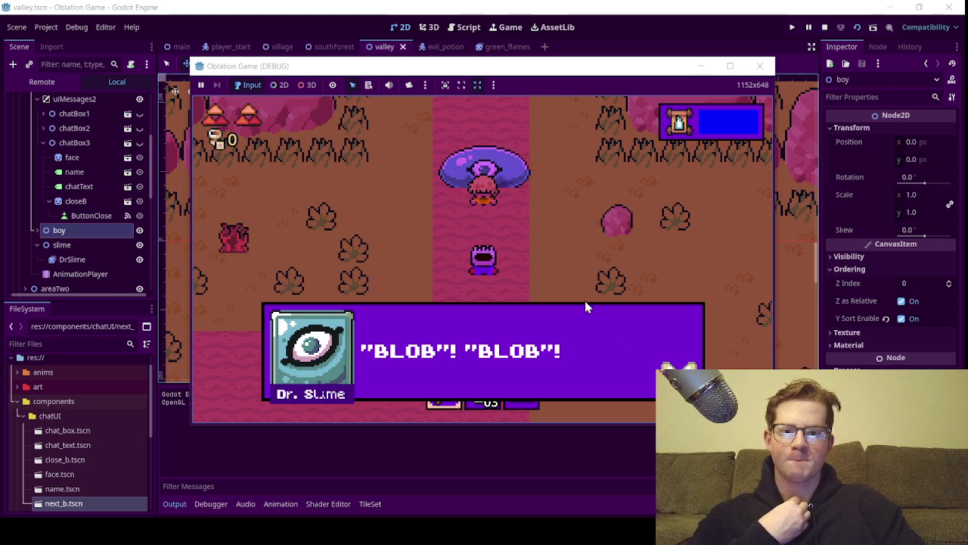
pyautogui.click(760, 67)
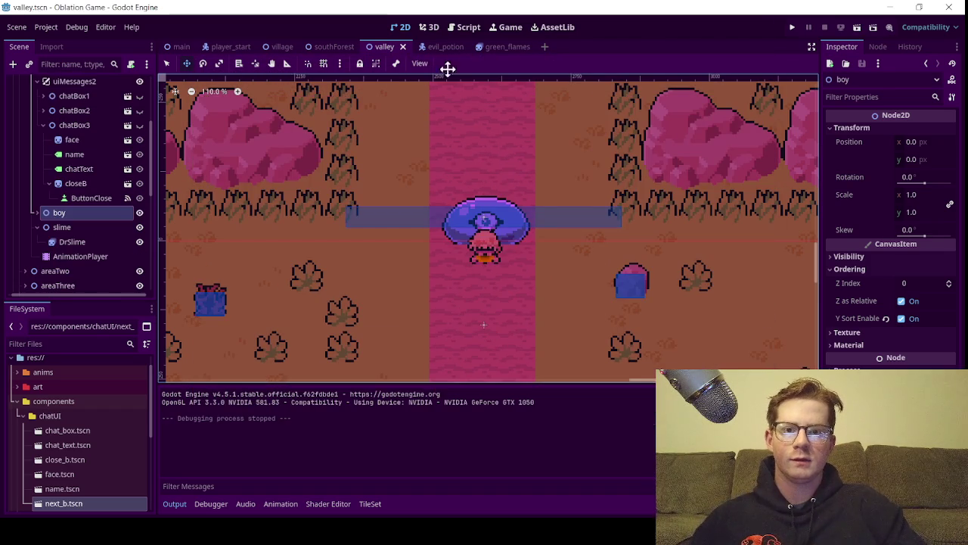
# Check the cutscene script, then go back to the valley map and select AnimationPlayer
pyautogui.click(472, 28)
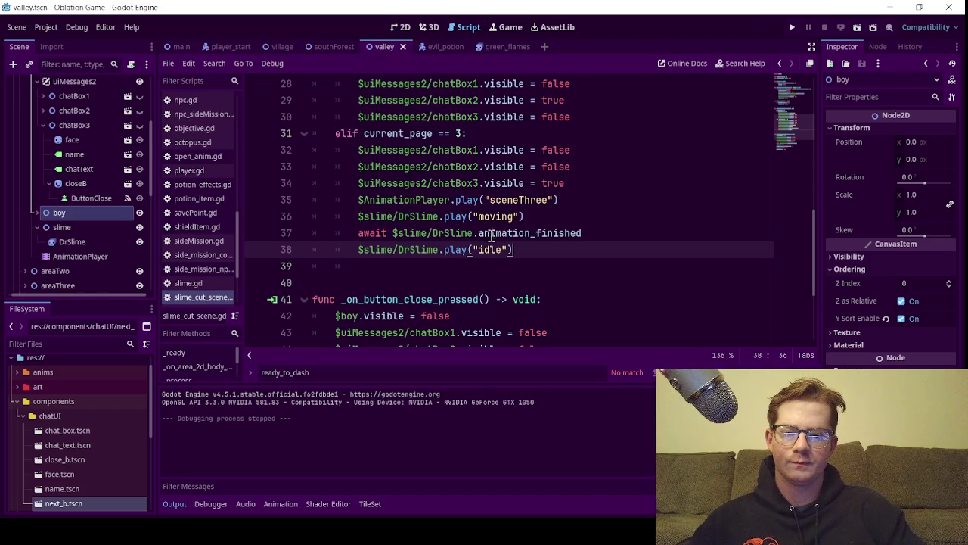
pyautogui.scroll(1, 440, 285)
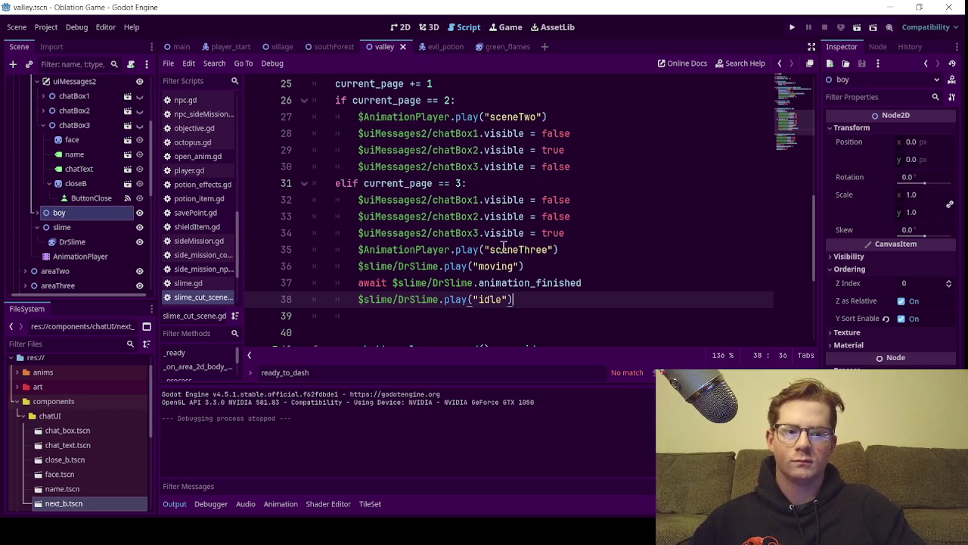
pyautogui.click(401, 27)
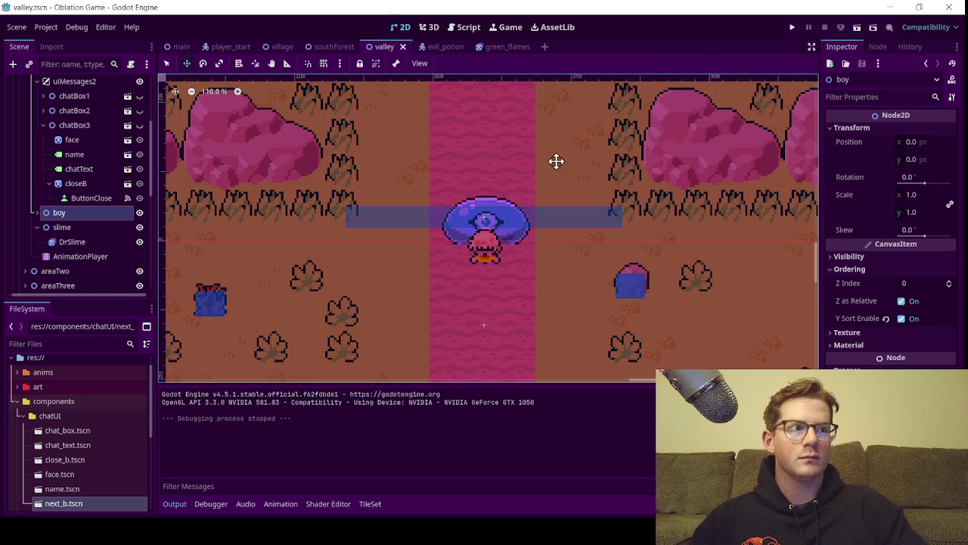
pyautogui.click(79, 258)
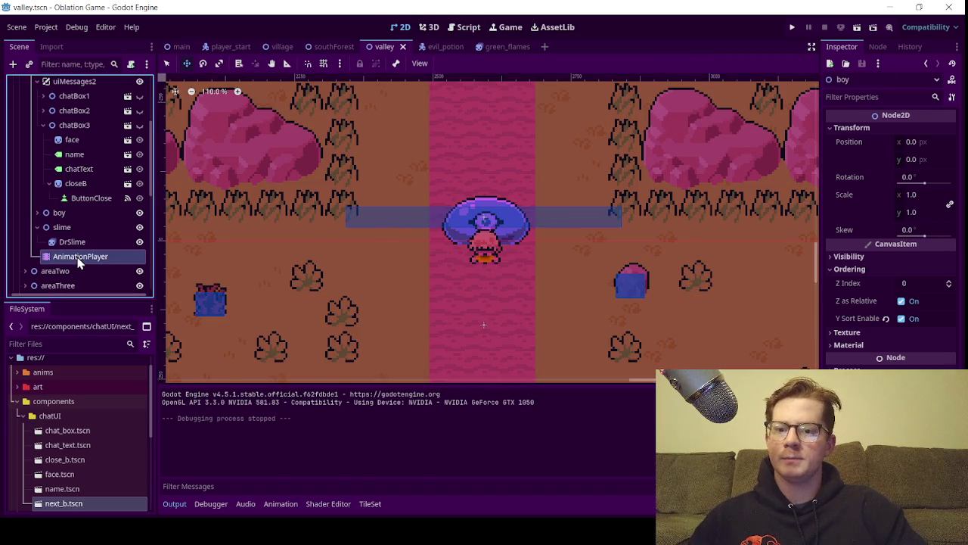
# Choose the sceneThree animation and move its playhead to the 1.0 mark
pyautogui.click(356, 386)
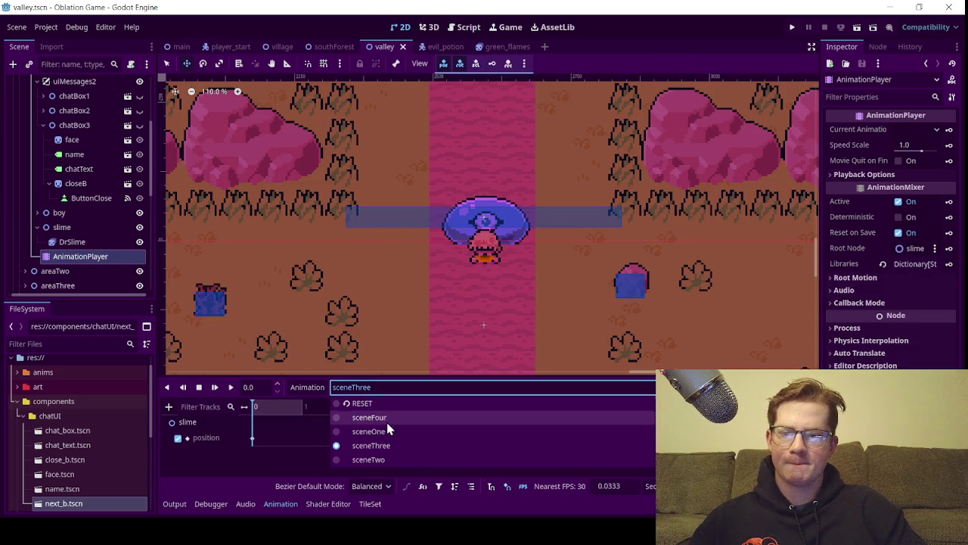
pyautogui.click(236, 394)
pyautogui.click(237, 394)
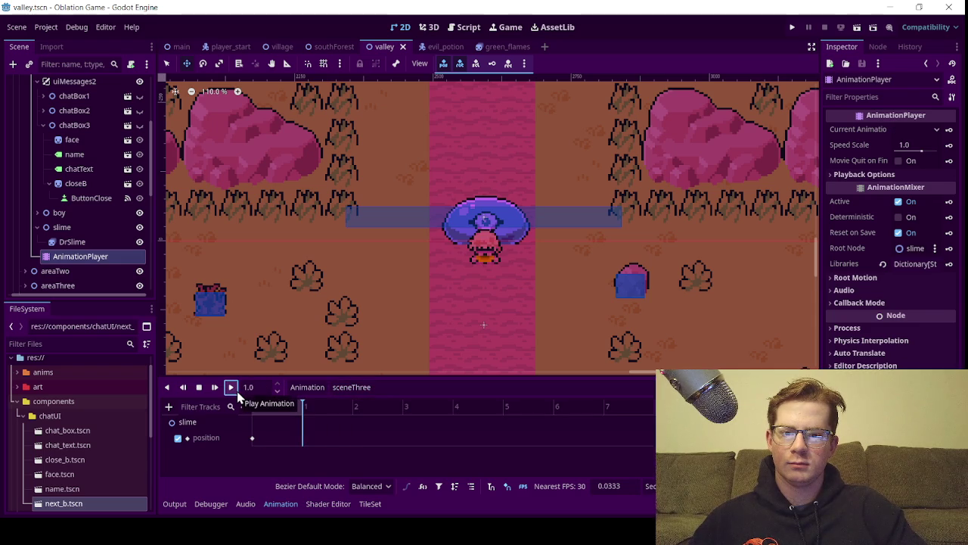
pyautogui.moveTo(281, 416); pyautogui.dragTo(230, 412)
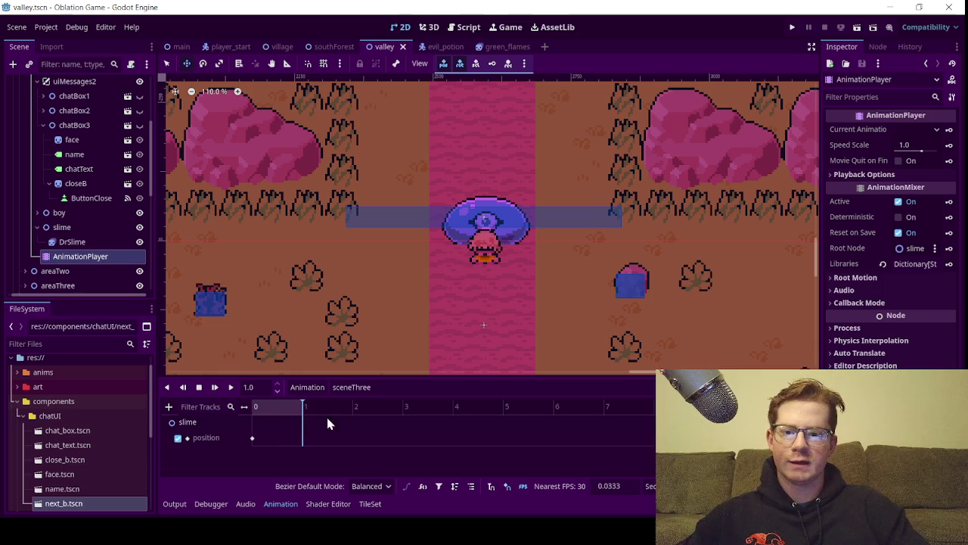
pyautogui.click(230, 389)
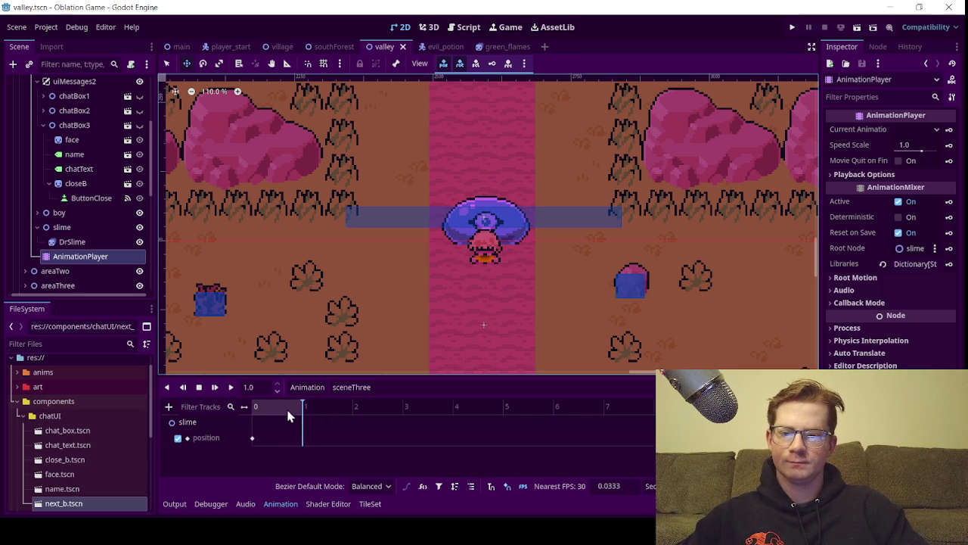
# Lower the slime to y 452.685 at 1.0 and save the valley scene
pyautogui.click(92, 226)
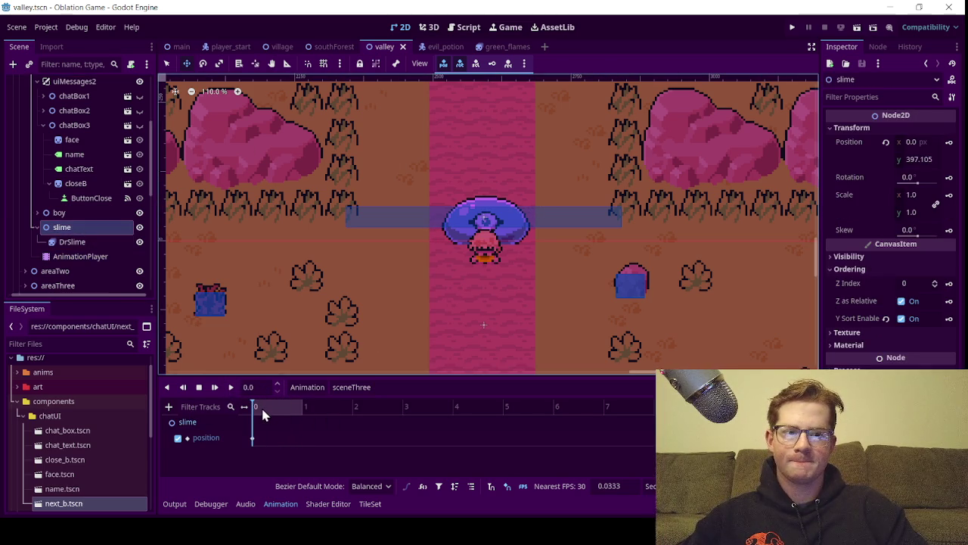
pyautogui.click(304, 406)
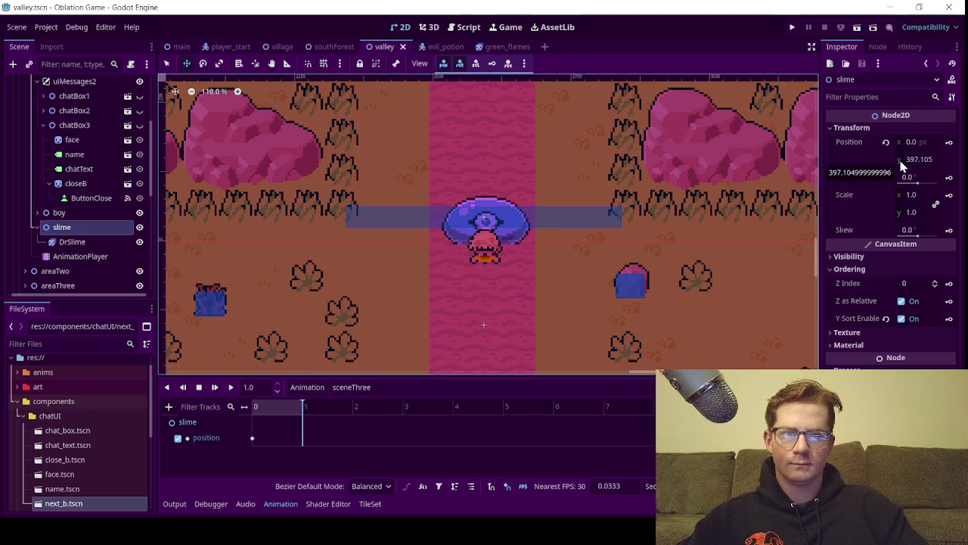
pyautogui.moveTo(898, 168); pyautogui.dragTo(956, 168)
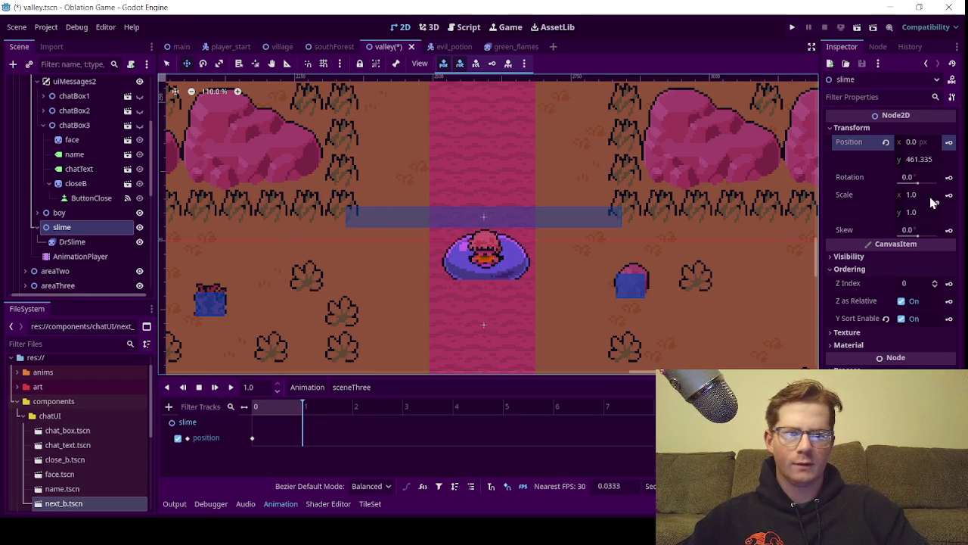
pyautogui.moveTo(902, 165)
pyautogui.mouseDown()
pyautogui.moveTo(912, 165)
pyautogui.moveTo(902, 165)
pyautogui.mouseUp()
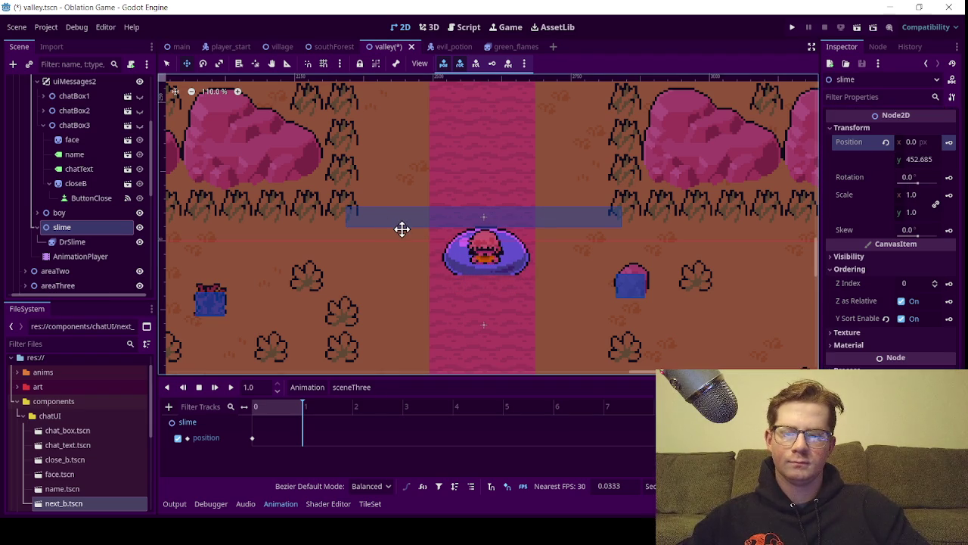
pyautogui.hotkey('ctrl', 's')
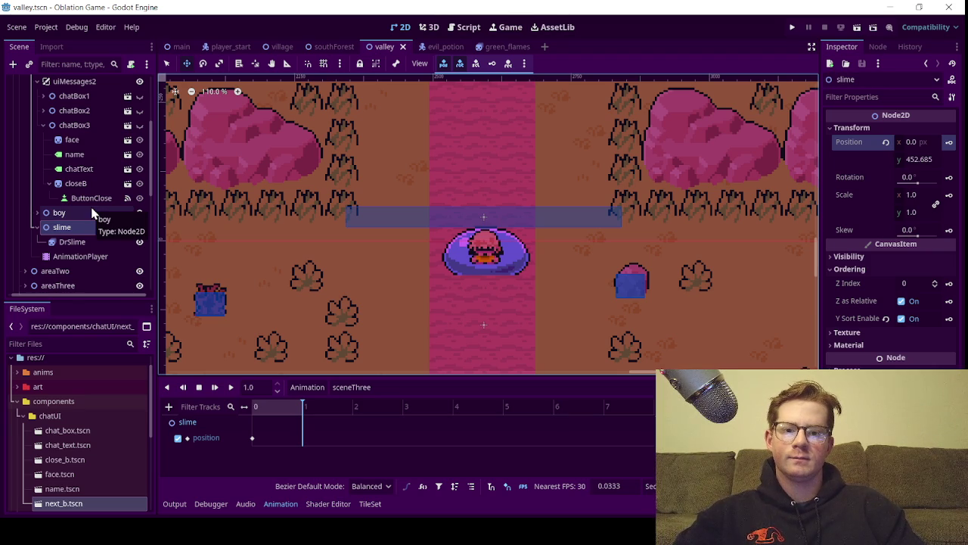
# Raise the slime slightly and set its Z Index to 1 so it draws on top
pyautogui.moveTo(902, 165); pyautogui.dragTo(849, 165)
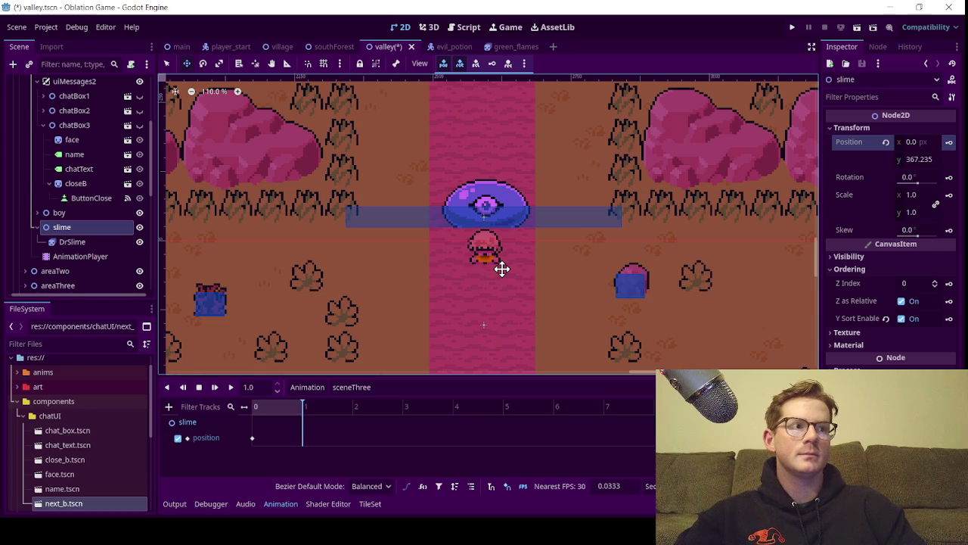
pyautogui.click(917, 287)
pyautogui.write('1')
pyautogui.press('Return')
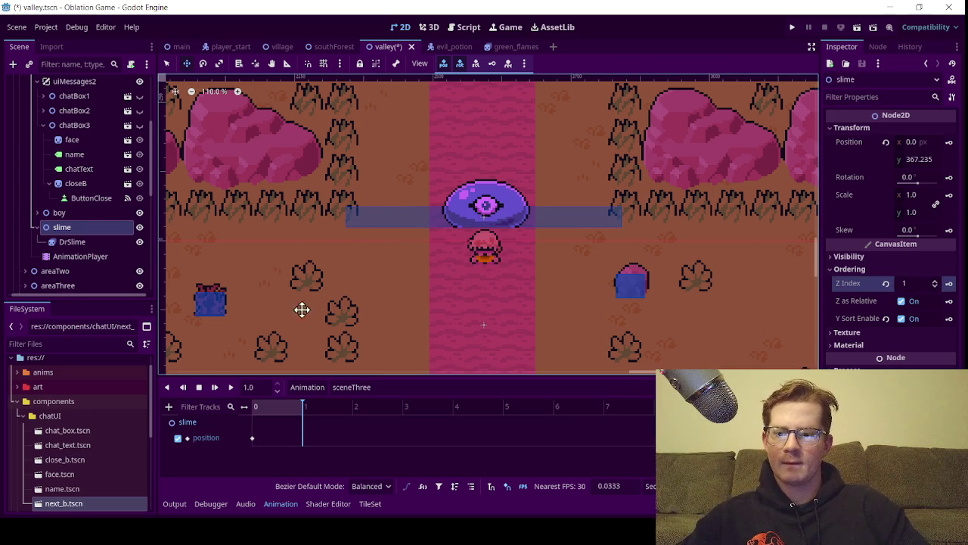
# Key the slime's position at y 367.235 at the 0 mark of sceneThree
pyautogui.click(918, 160)
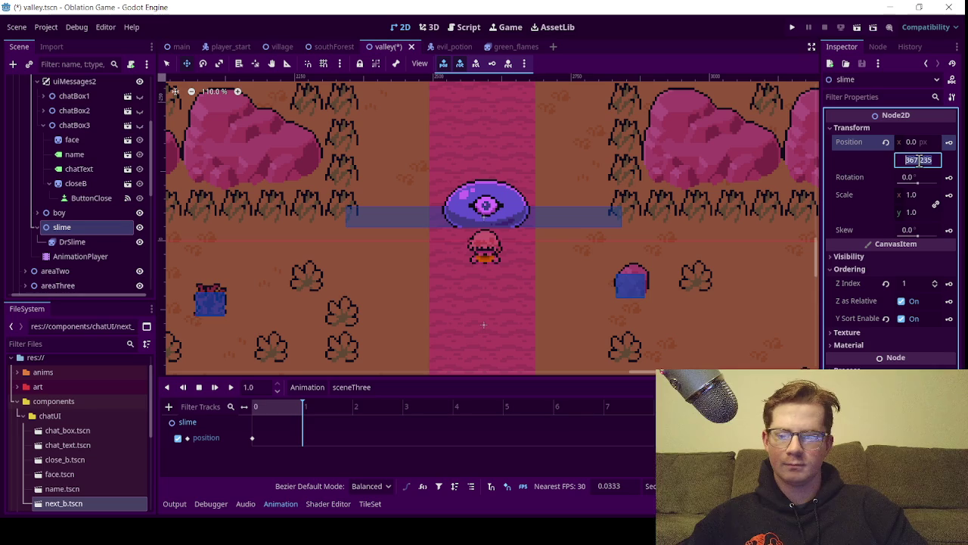
pyautogui.moveTo(279, 409); pyautogui.dragTo(253, 409)
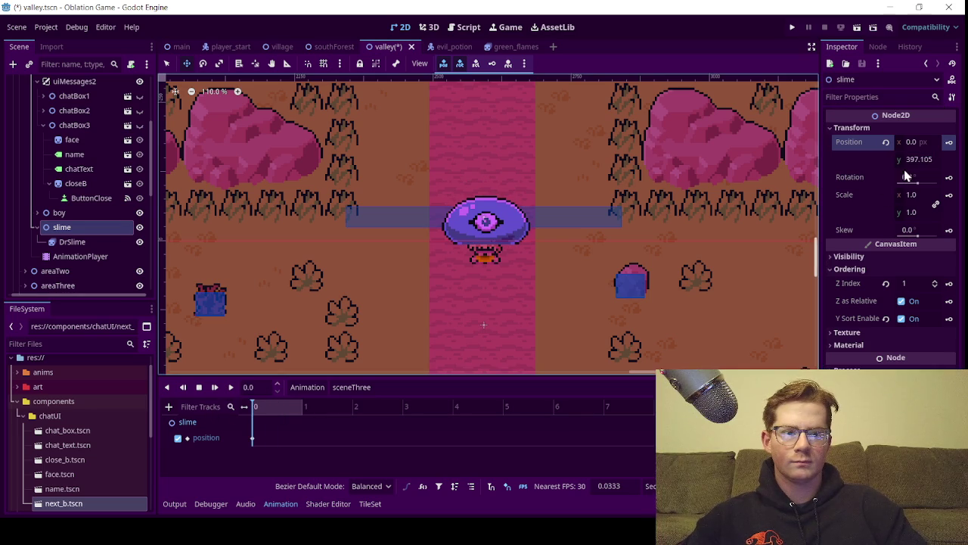
pyautogui.write('367.235')
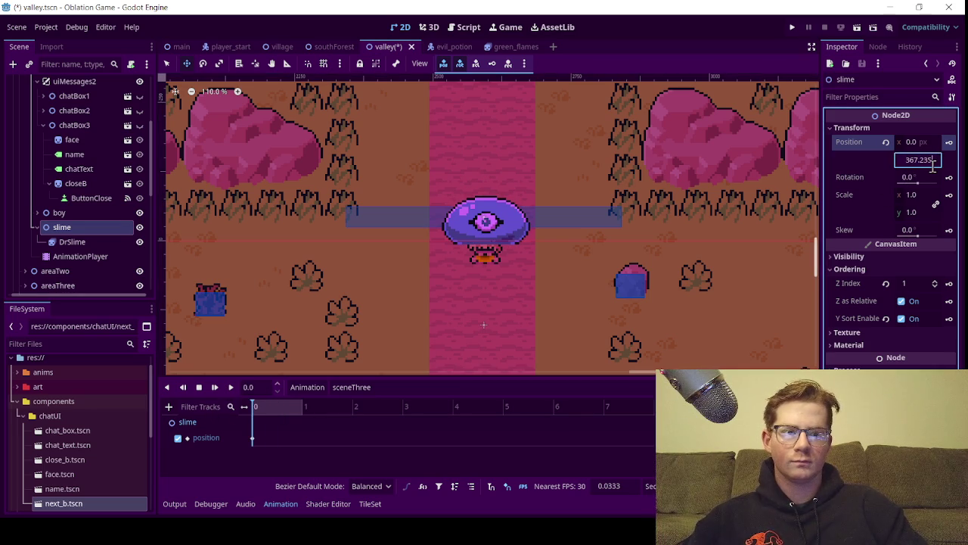
pyautogui.press('Return')
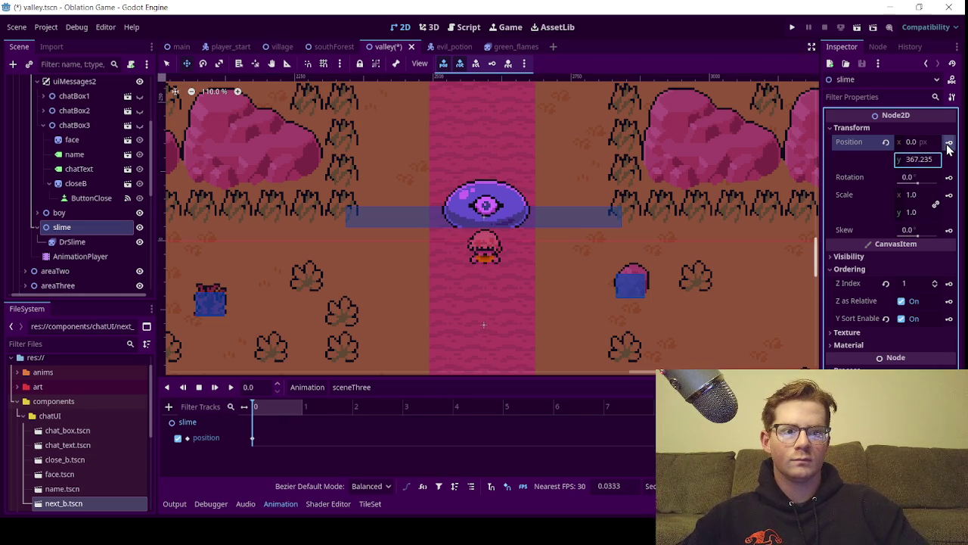
pyautogui.click(948, 142)
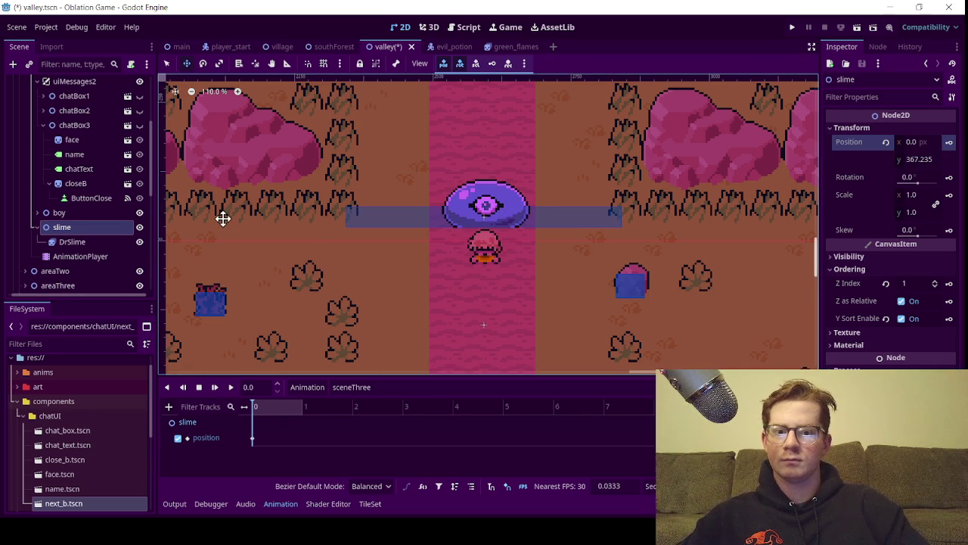
pyautogui.click(337, 387)
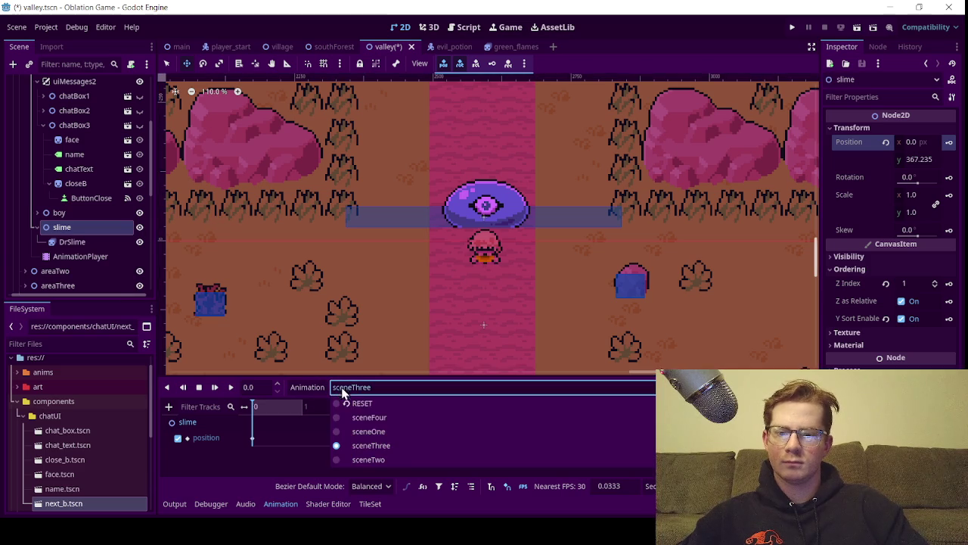
# Set the slime's y position to 367.235 at the start of sceneFour
pyautogui.click(390, 417)
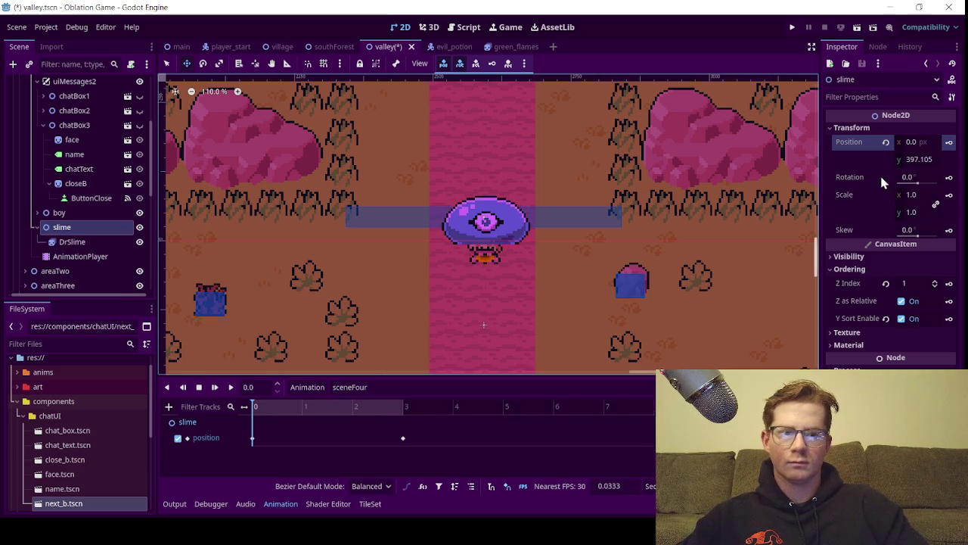
pyautogui.click(909, 162)
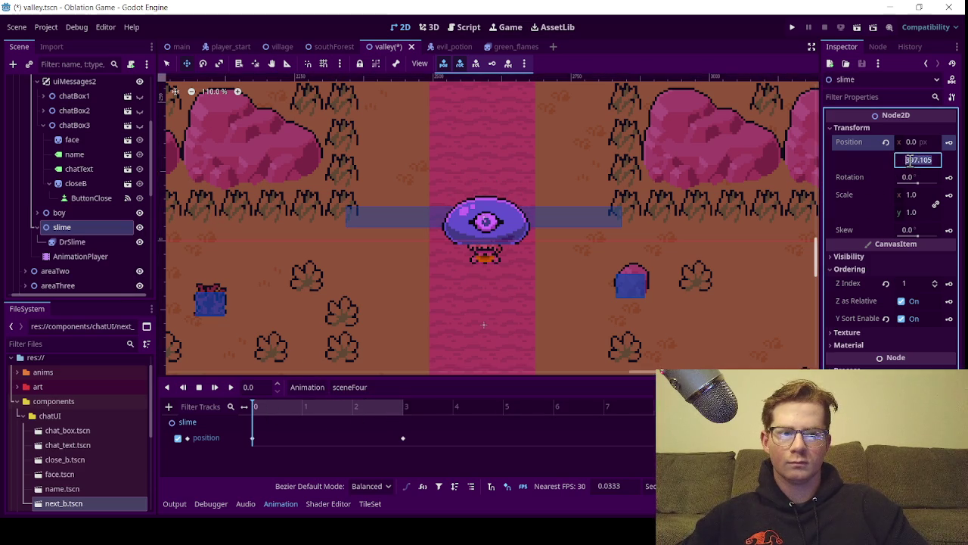
pyautogui.click(297, 413)
pyautogui.moveTo(304, 415)
pyautogui.mouseDown()
pyautogui.moveTo(442, 402)
pyautogui.moveTo(254, 408)
pyautogui.mouseUp()
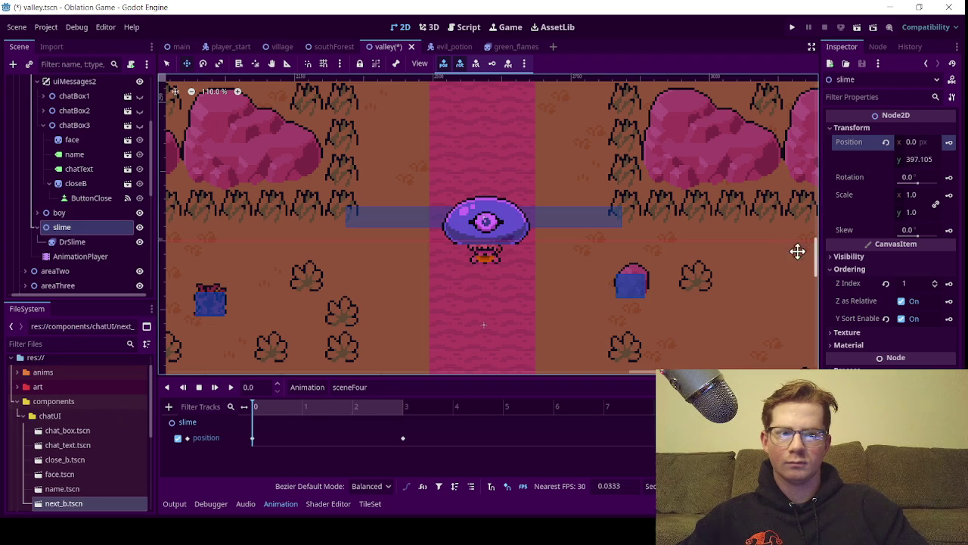
pyautogui.click(912, 161)
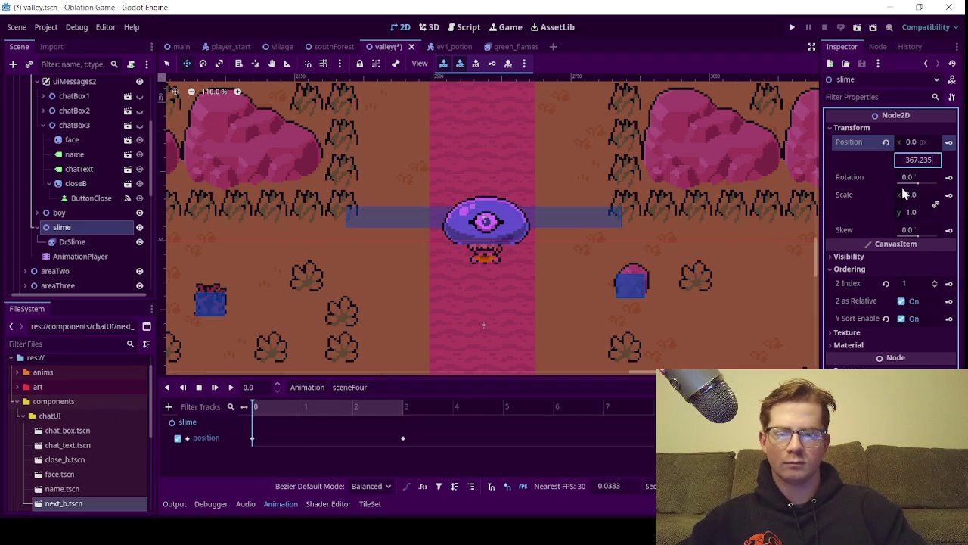
pyautogui.write('367.235')
pyautogui.press('Return')
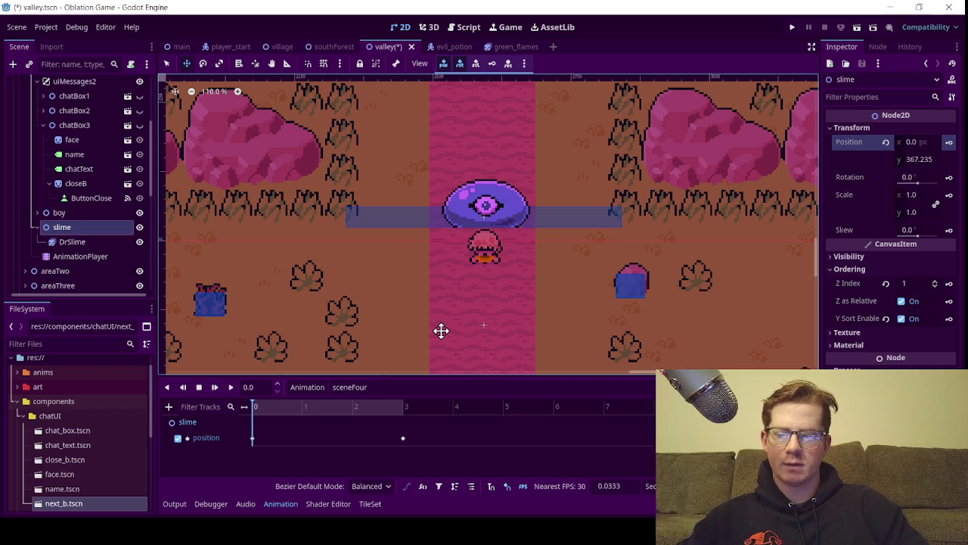
# Key the slime at y 367.235 at 3 seconds in sceneTwo and preview its slide
pyautogui.click(397, 394)
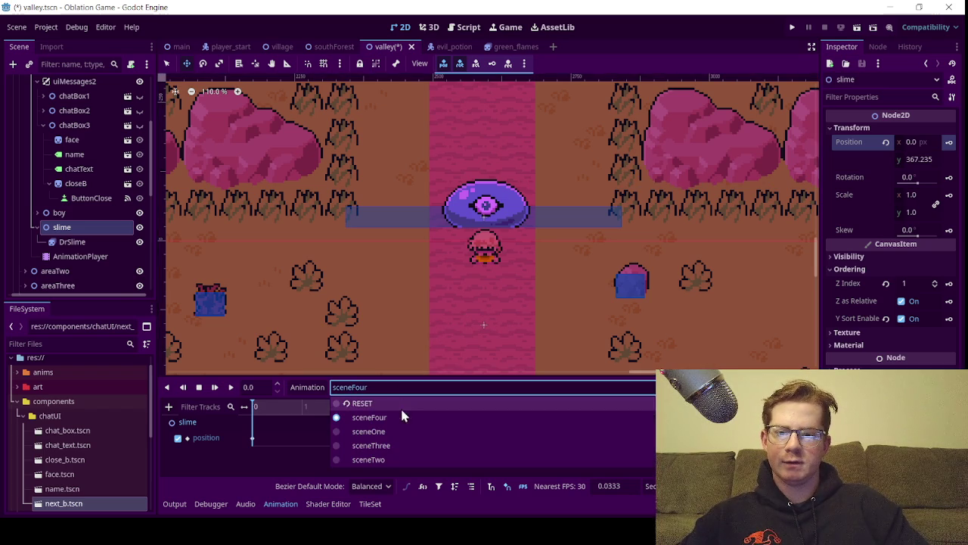
pyautogui.click(395, 459)
pyautogui.moveTo(318, 408); pyautogui.dragTo(494, 407)
pyautogui.click(911, 161)
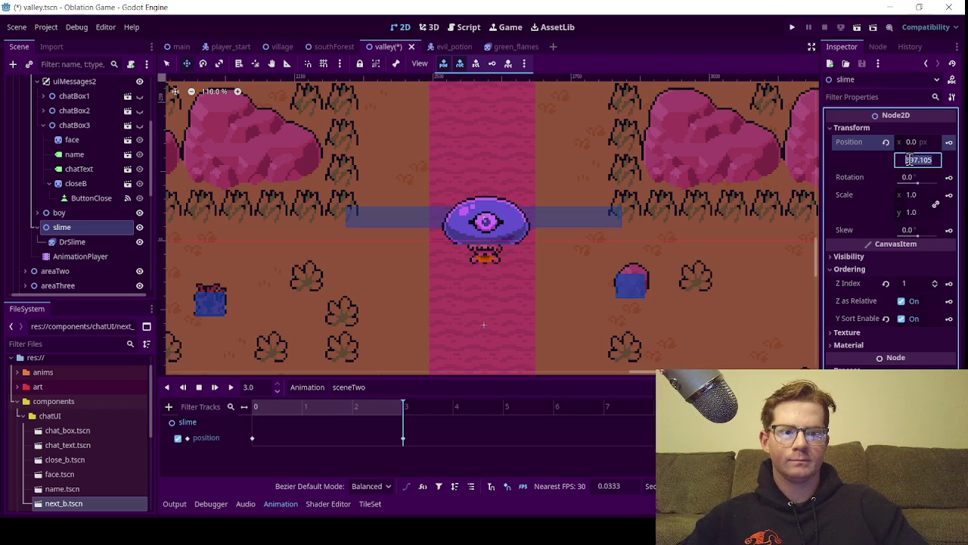
pyautogui.click(911, 160)
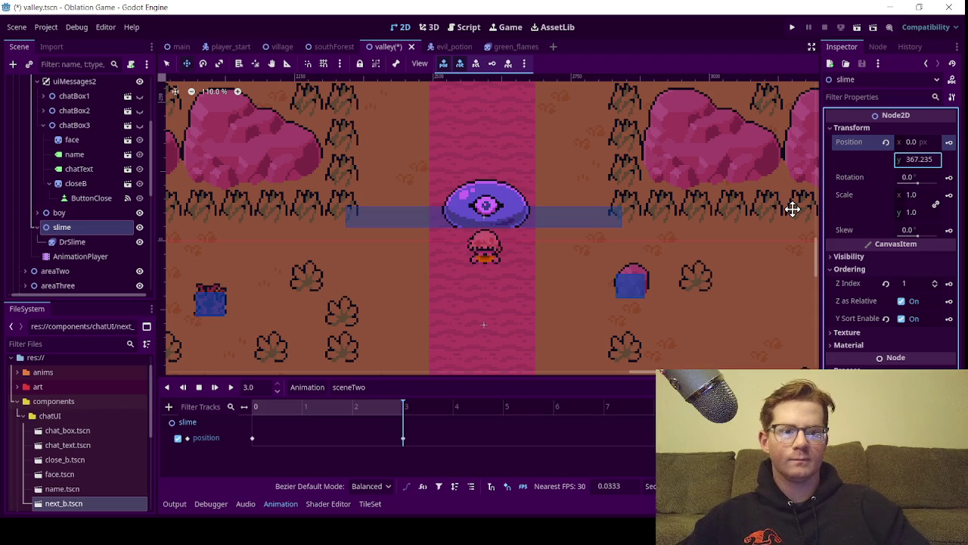
pyautogui.click(948, 142)
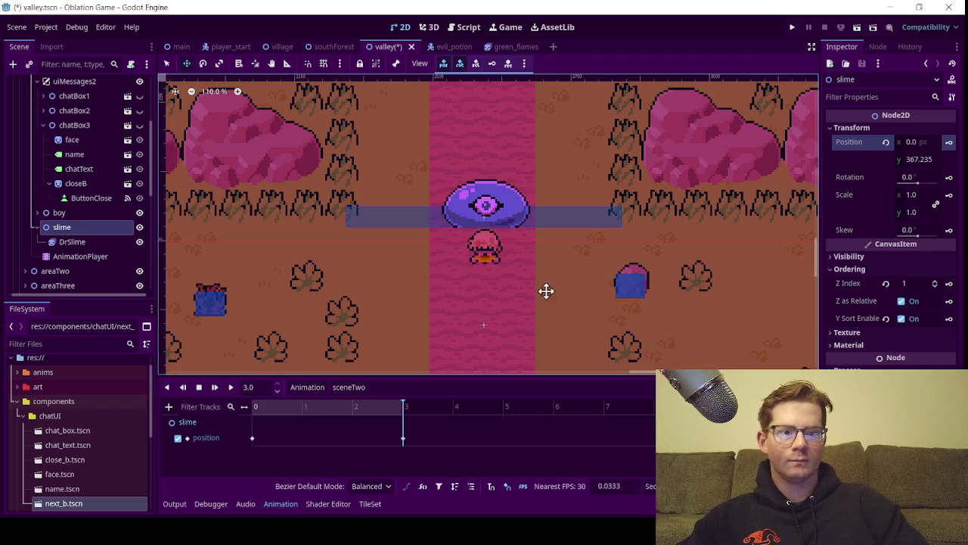
pyautogui.click(349, 406)
pyautogui.moveTo(329, 420)
pyautogui.mouseDown()
pyautogui.moveTo(212, 413)
pyautogui.moveTo(455, 414)
pyautogui.mouseUp()
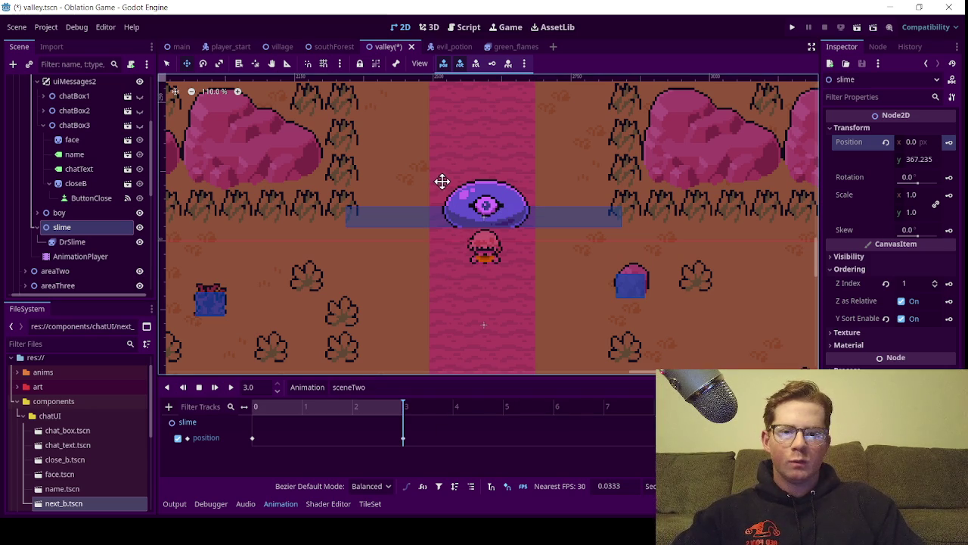
pyautogui.moveTo(401, 406)
pyautogui.mouseDown()
pyautogui.moveTo(253, 406)
pyautogui.moveTo(402, 382)
pyautogui.mouseUp()
# Key the slime at y 433.945 at the one-second mark of sceneThree
pyautogui.click(402, 382)
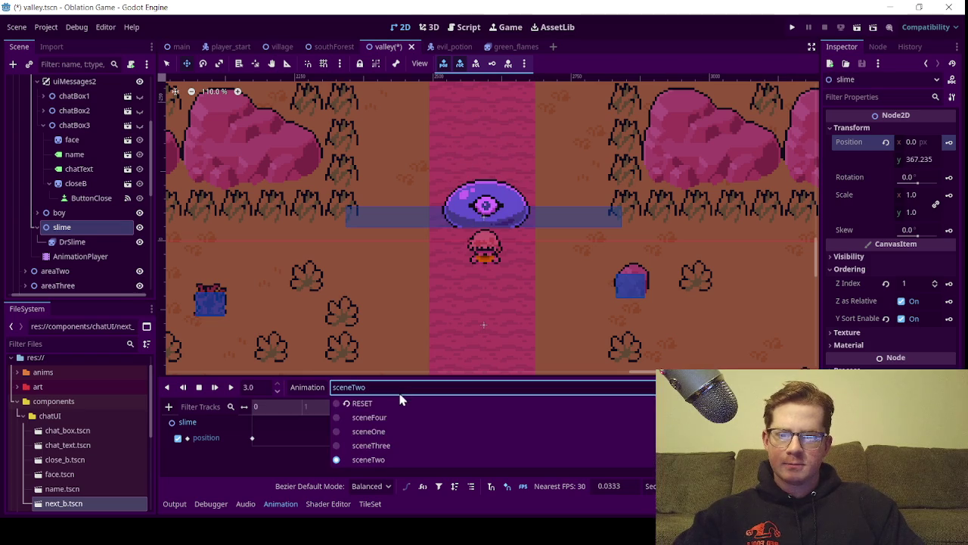
pyautogui.click(401, 445)
pyautogui.click(263, 408)
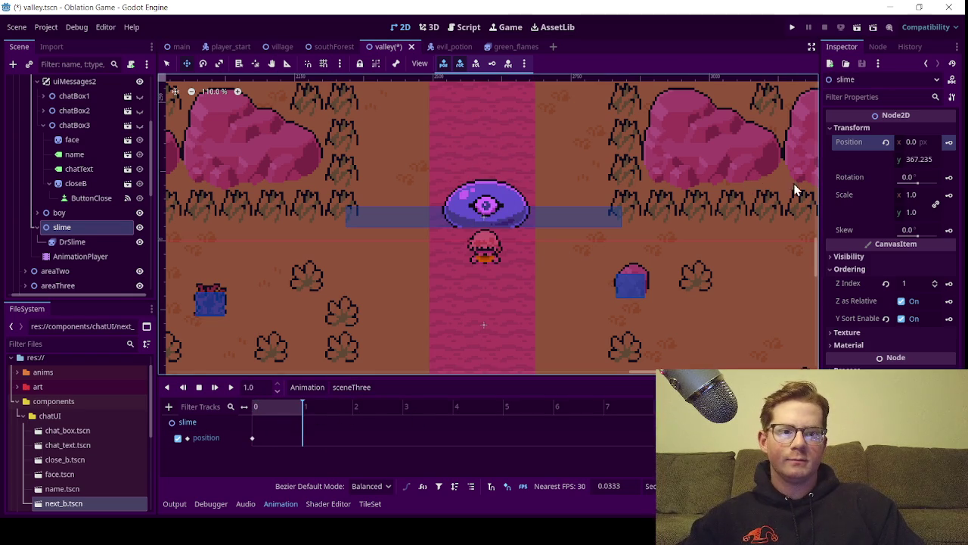
pyautogui.moveTo(900, 164); pyautogui.dragTo(953, 164)
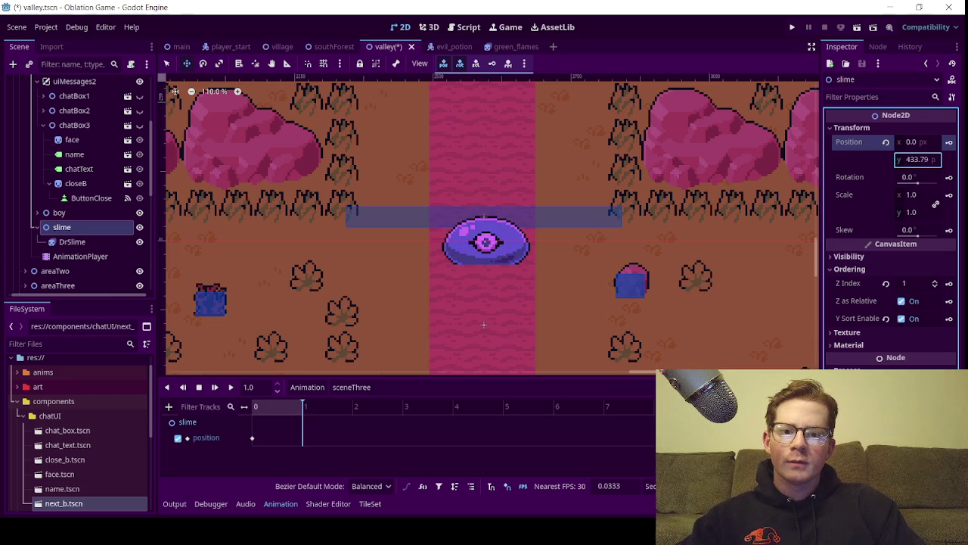
pyautogui.click(951, 143)
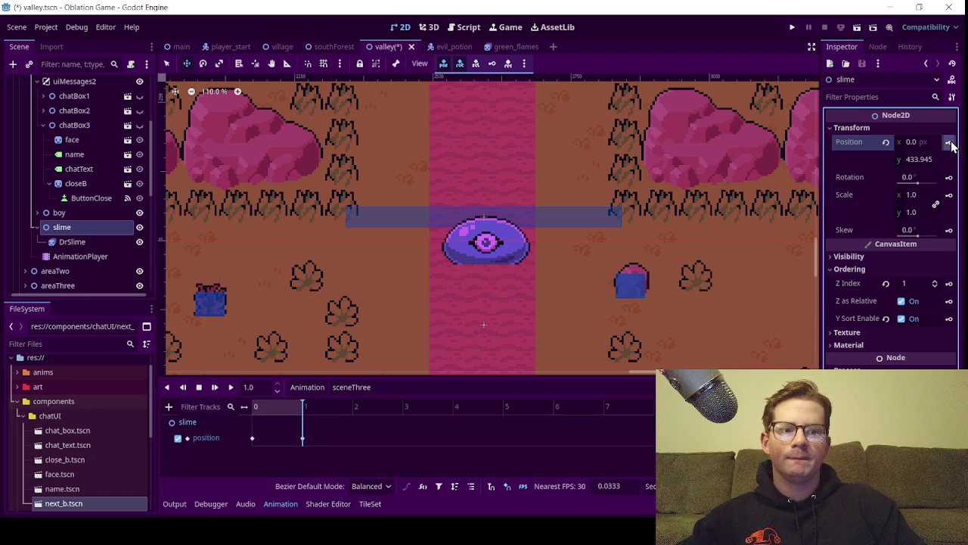
pyautogui.click(360, 390)
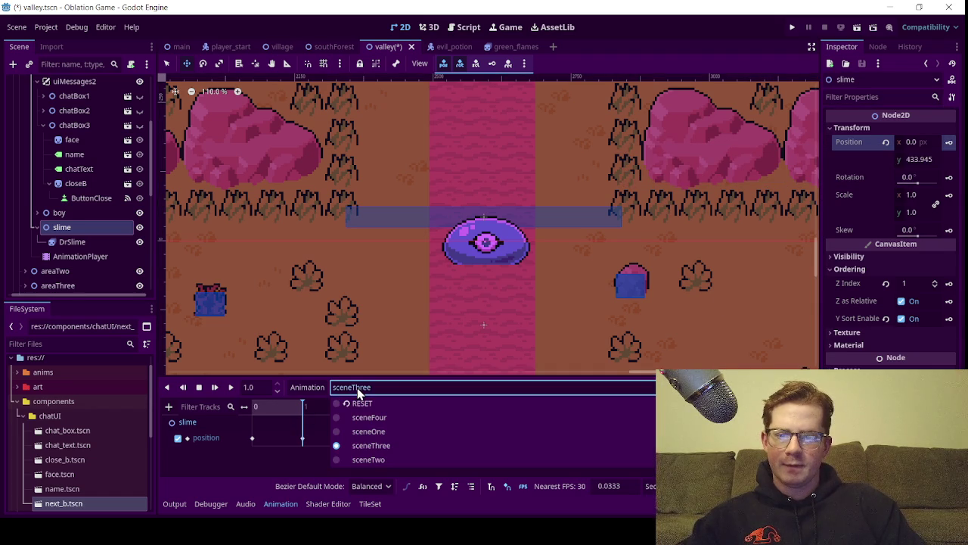
pyautogui.click(910, 168)
pyautogui.click(909, 160)
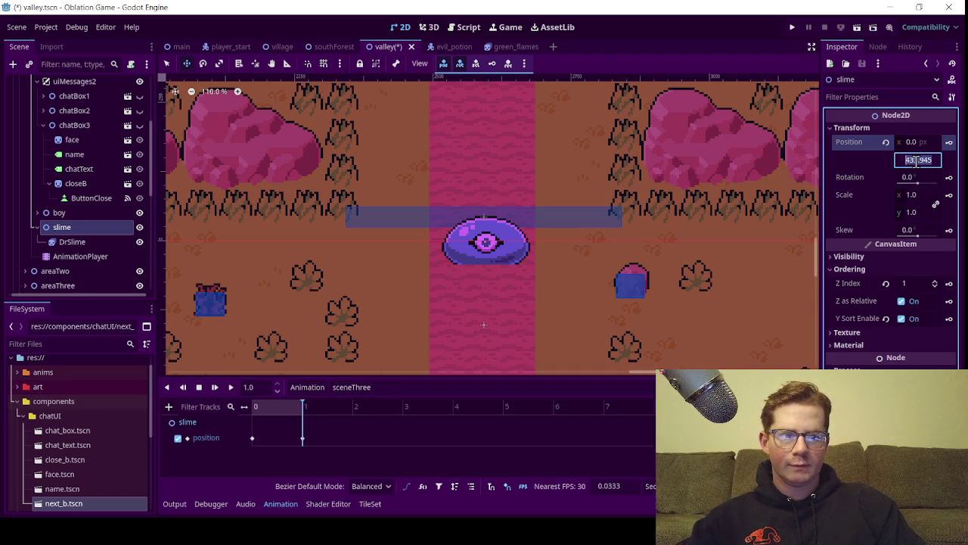
pyautogui.click(357, 387)
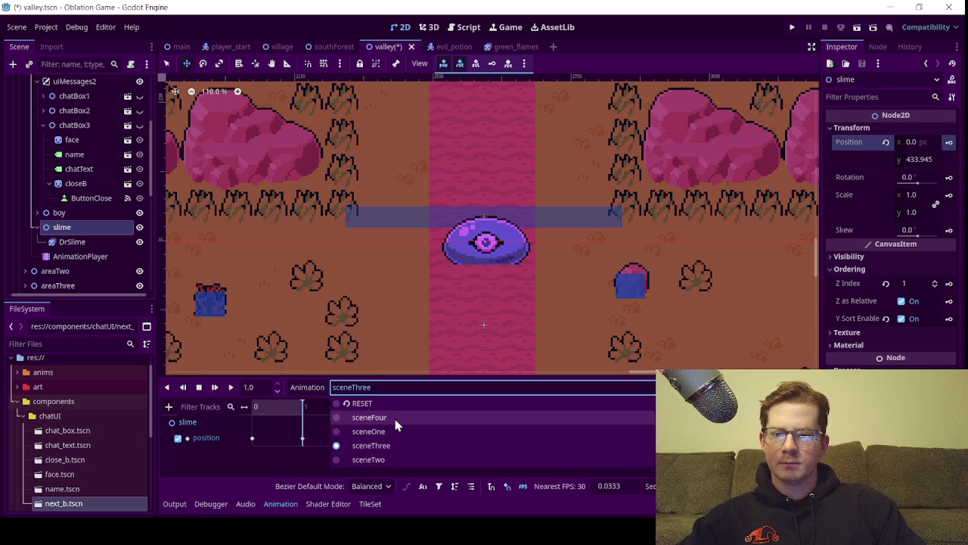
# Set the slime's y position to 433.945 at 0.0 in sceneFour
pyautogui.click(393, 418)
pyautogui.click(250, 412)
pyautogui.click(916, 160)
pyautogui.write('433.945')
pyautogui.press('Return')
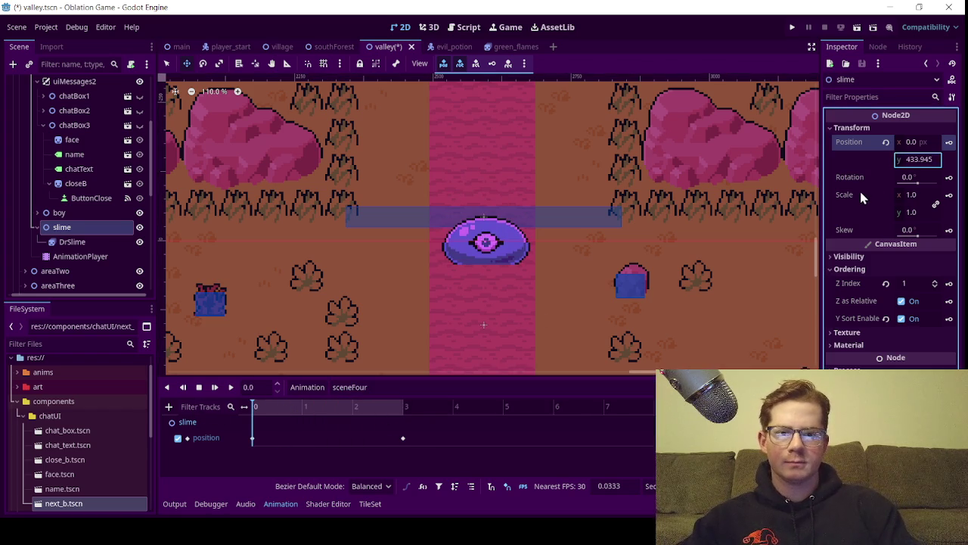
# Save the valley scene and open slimeCutScene's script
pyautogui.hotkey('ctrl', 's')
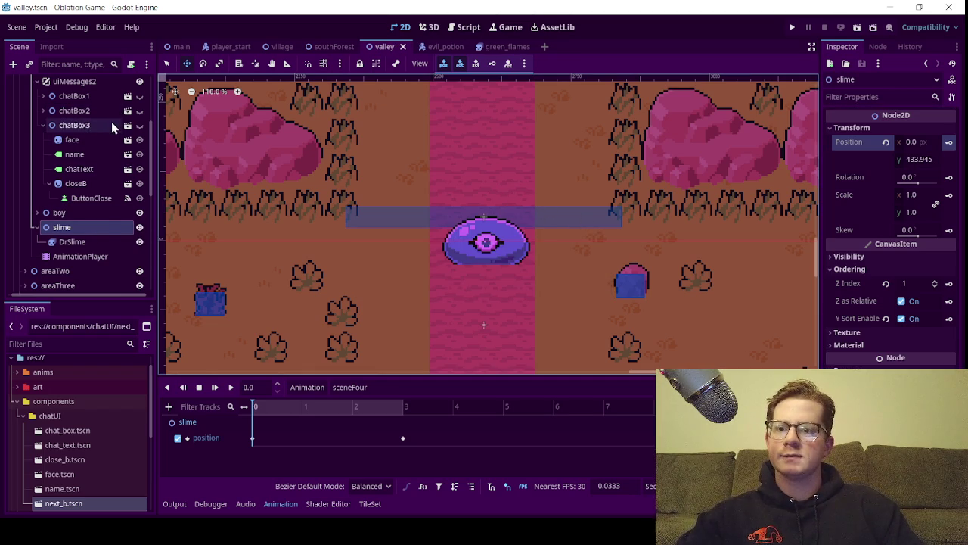
pyautogui.scroll(4, 111, 121)
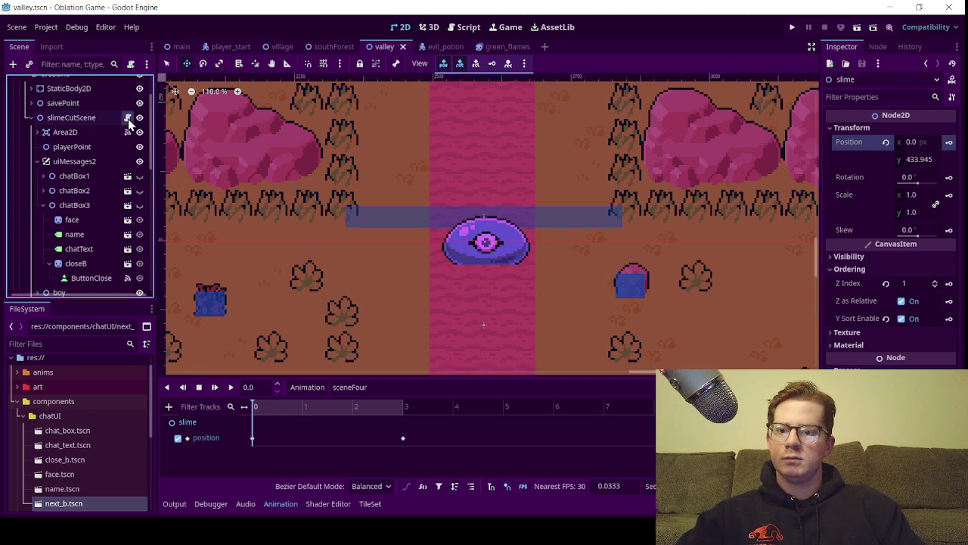
pyautogui.click(127, 118)
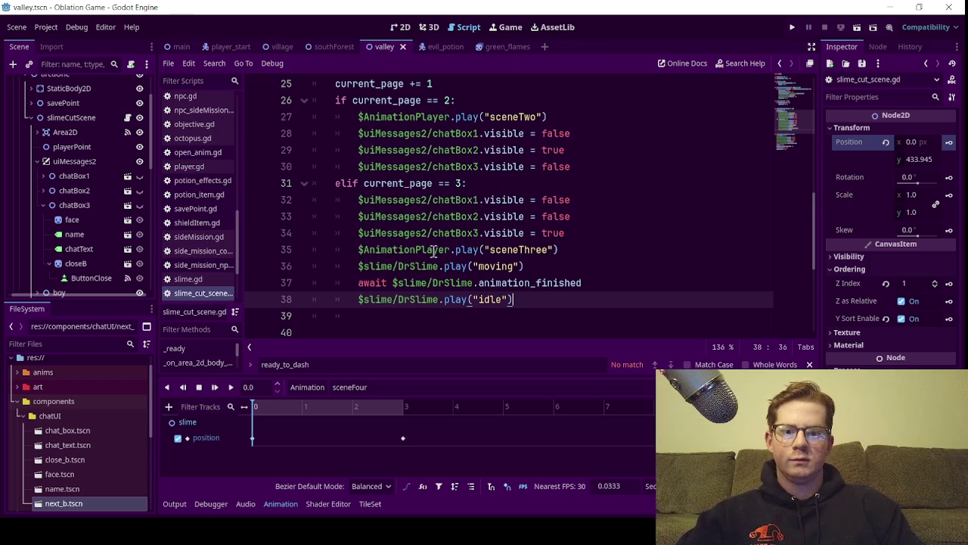
# Add '$boy.visible = false' on line 39 of slime_cut_scene.gd and save
pyautogui.click(545, 267)
pyautogui.hotkey('ctrl', 's')
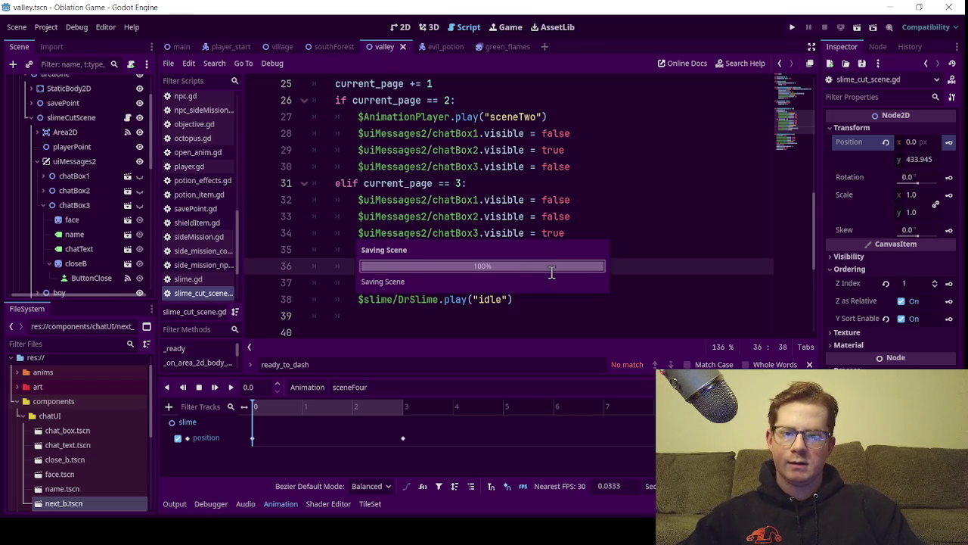
pyautogui.click(515, 300)
pyautogui.press('Return')
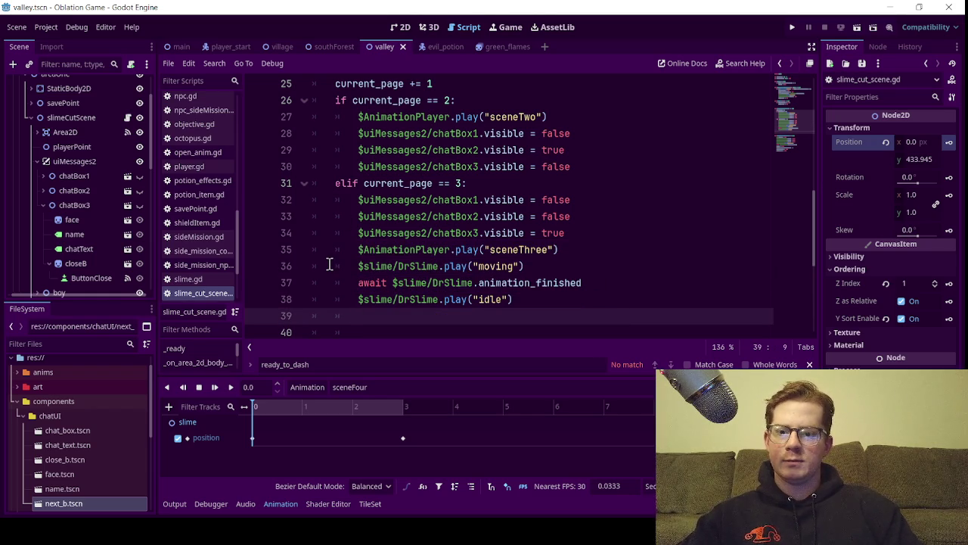
pyautogui.scroll(-3, 75, 227)
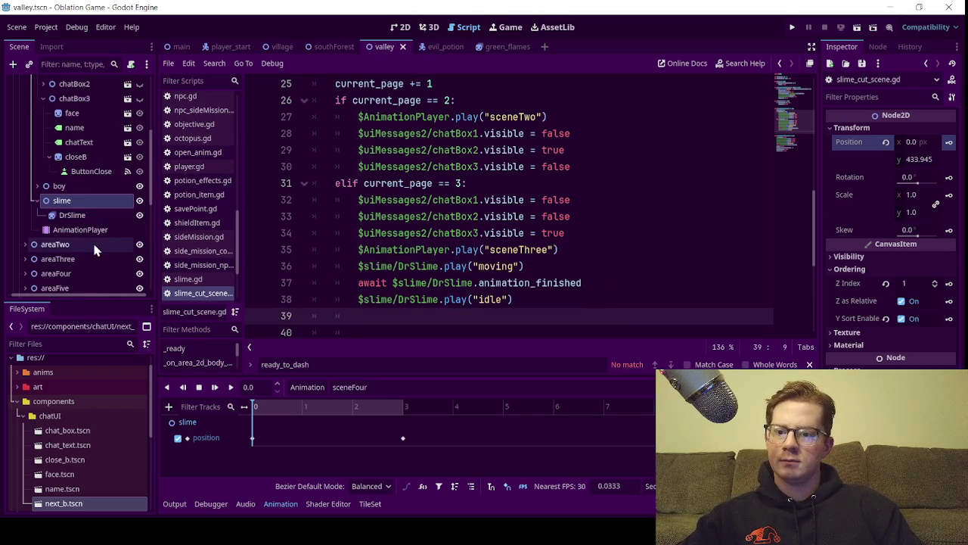
pyautogui.moveTo(77, 187)
pyautogui.mouseDown()
pyautogui.moveTo(328, 234)
pyautogui.moveTo(386, 310)
pyautogui.moveTo(416, 303)
pyautogui.mouseUp()
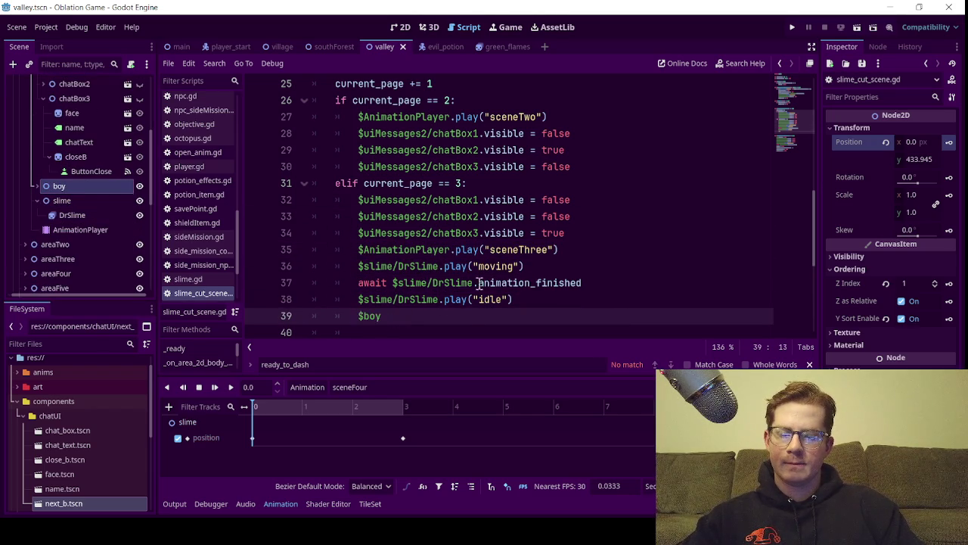
pyautogui.write('.vis')
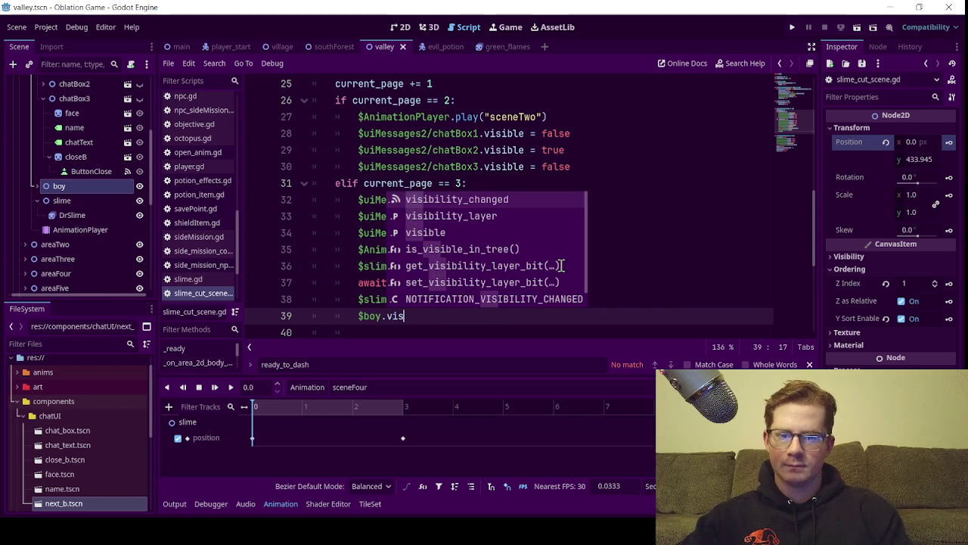
pyautogui.press('Down')
pyautogui.press('Down')
pyautogui.press('Return')
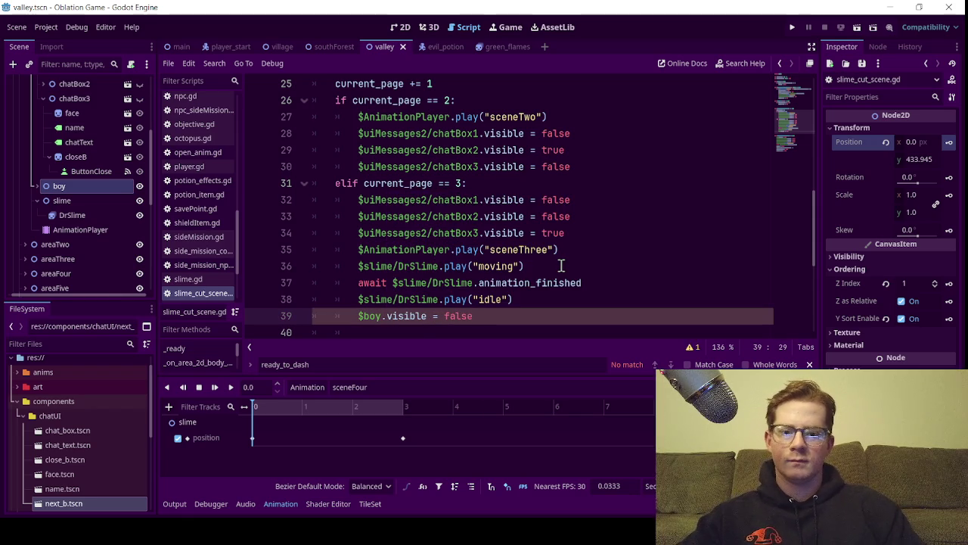
pyautogui.click(588, 248)
pyautogui.hotkey('ctrl', 's')
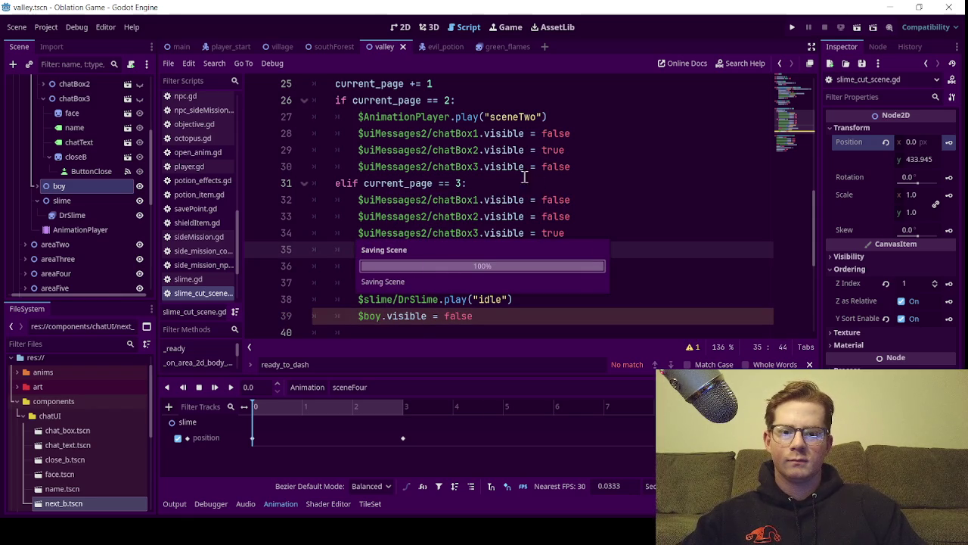
# Run the valley scene and advance the dialogue to Dr. Slime's line
pyautogui.click(402, 29)
pyautogui.click(851, 29)
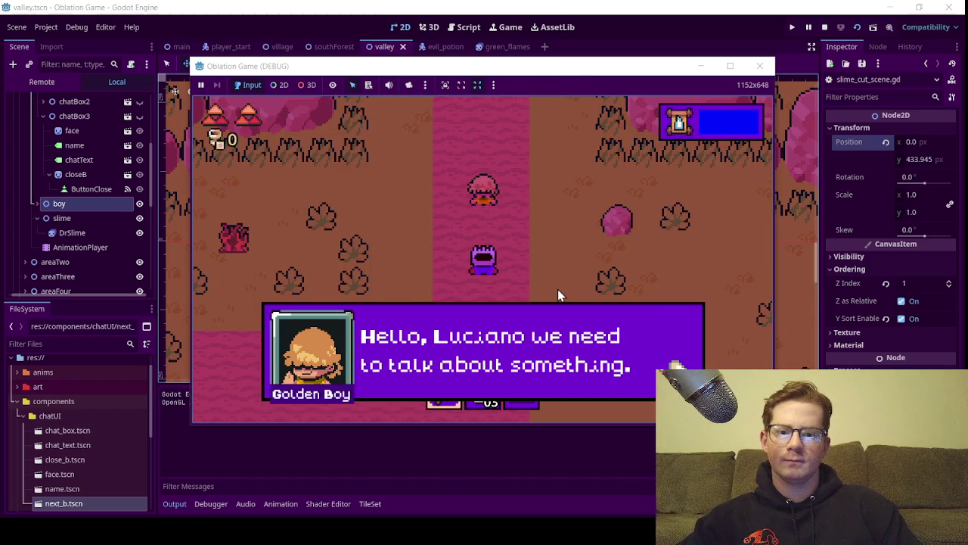
pyautogui.click(675, 366)
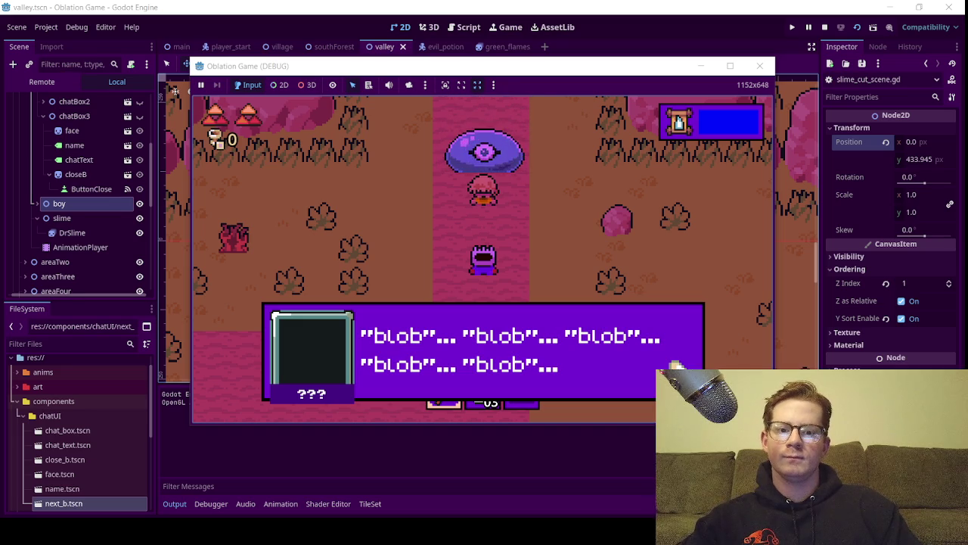
pyautogui.click(676, 366)
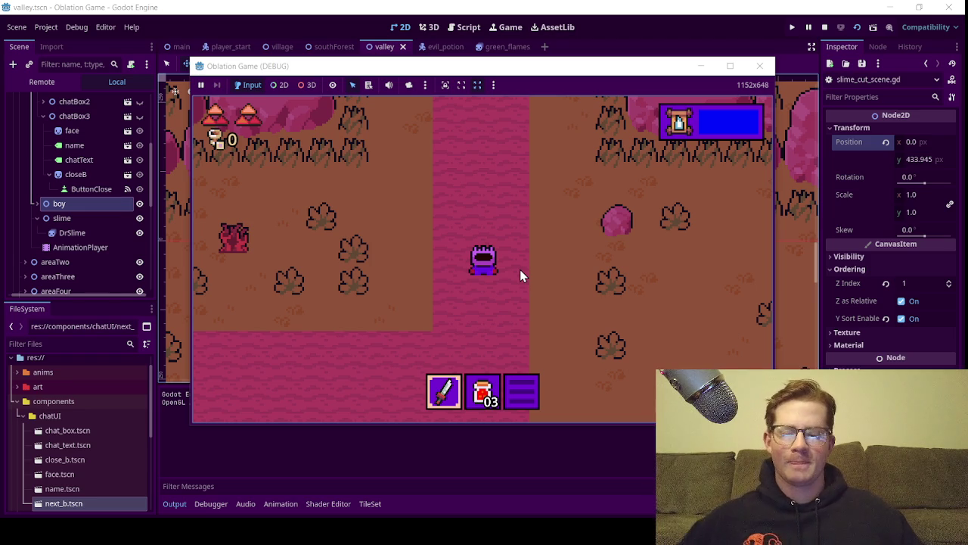
# Walk the player right, up and down, then close the game and save
pyautogui.press('Right')
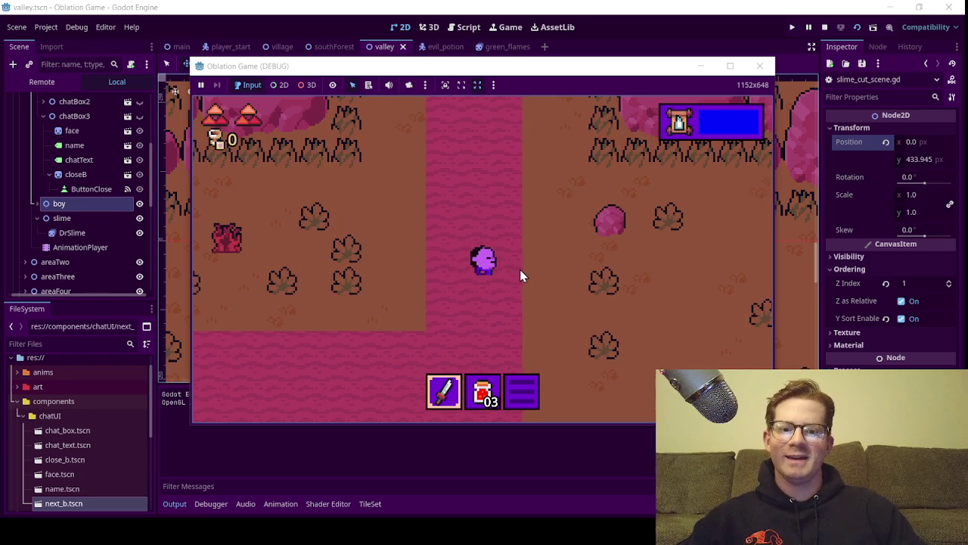
pyautogui.press('Up')
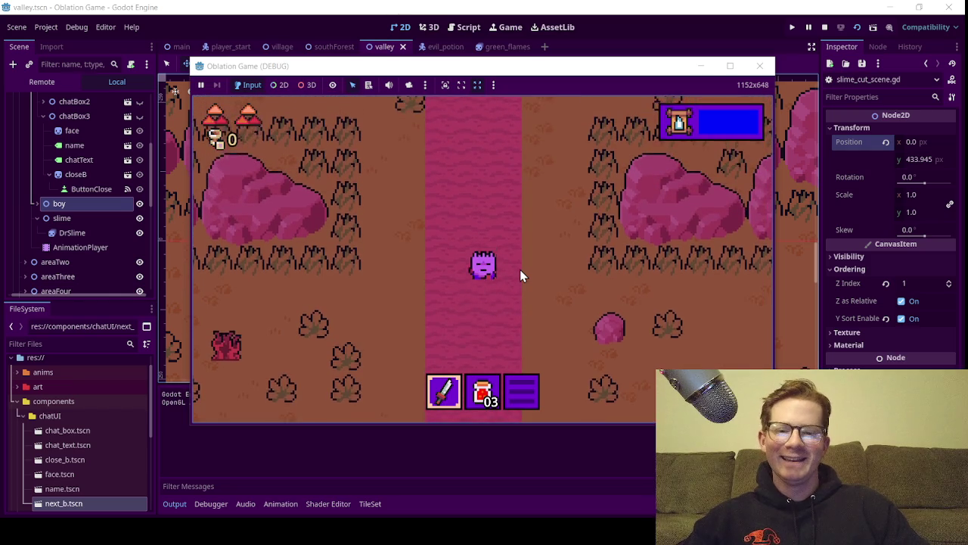
pyautogui.press('Down')
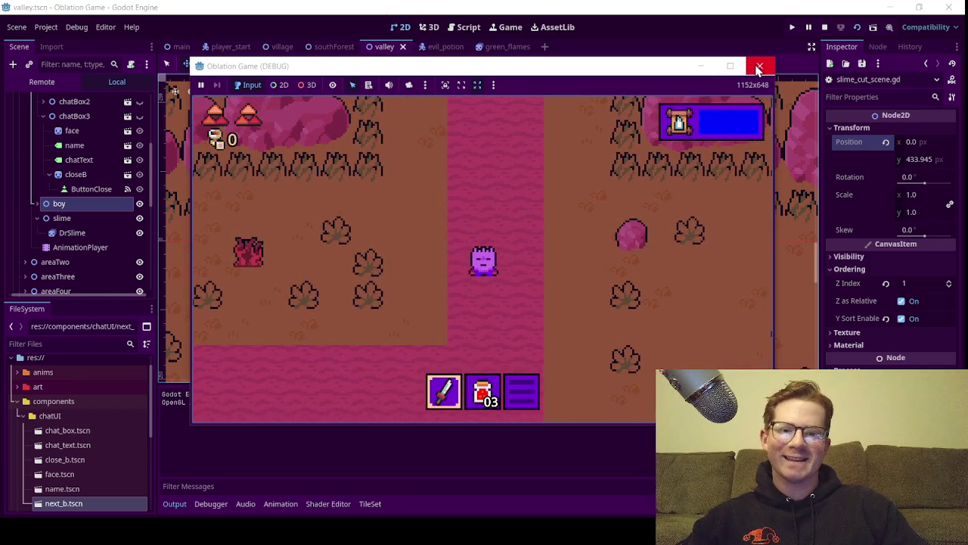
pyautogui.click(757, 65)
pyautogui.hotkey('ctrl', 's')
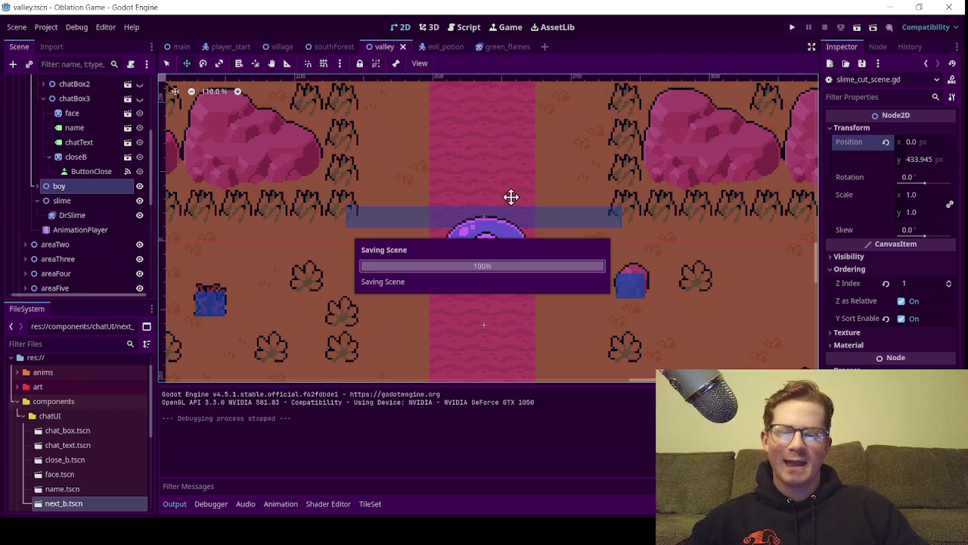
# Collapse the Output panel, then run the scene and close the game
pyautogui.click(179, 505)
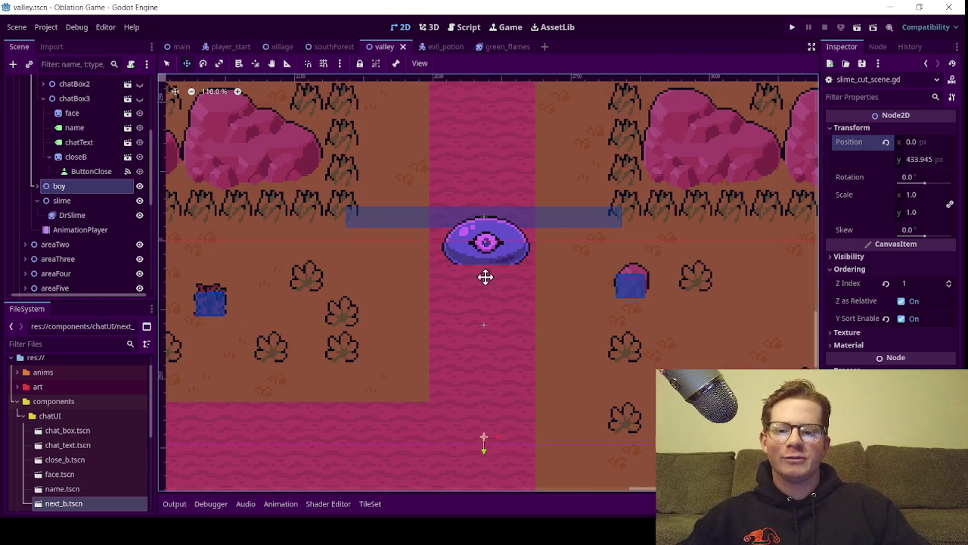
pyautogui.click(857, 27)
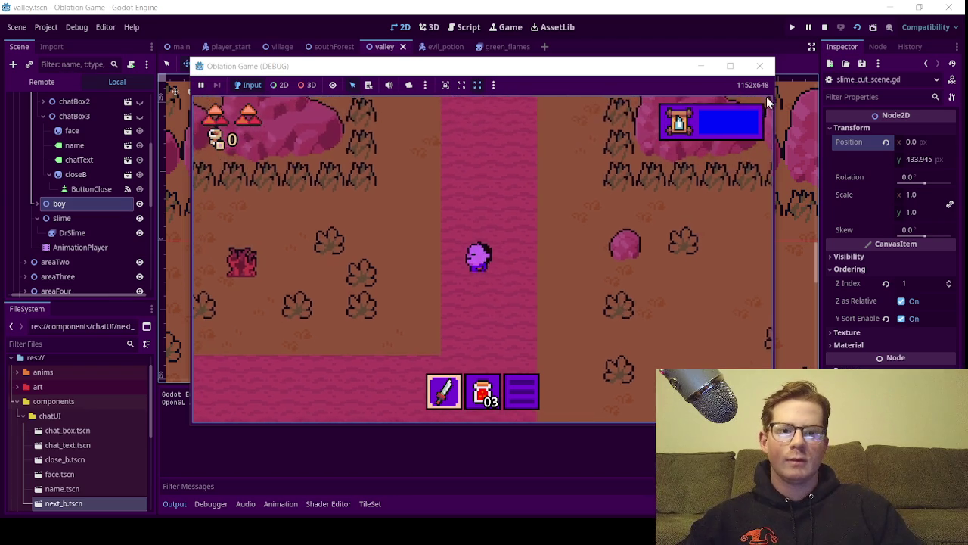
pyautogui.click(760, 66)
# Rerun the scene, dismiss the last dialogue box, walk around, then close the game and return to the script
pyautogui.click(861, 28)
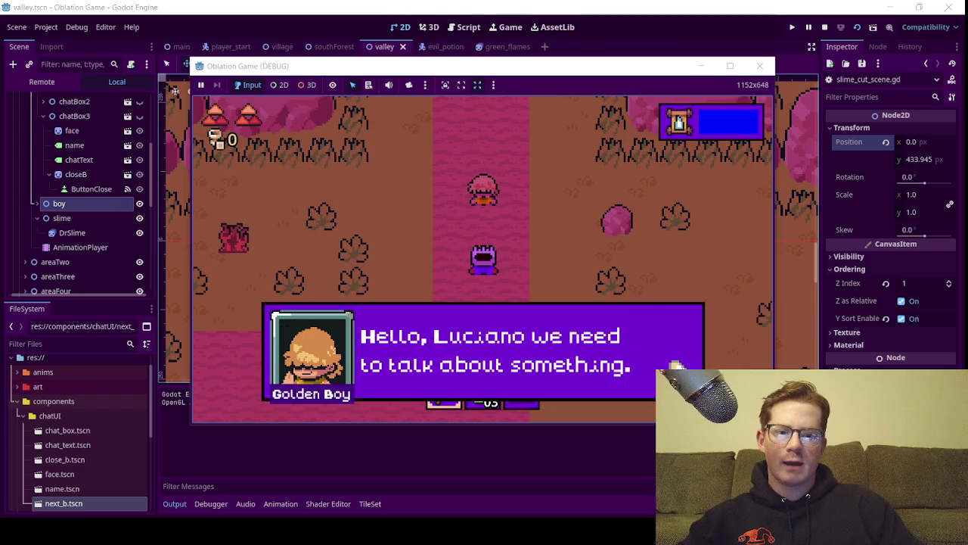
pyautogui.press('space')
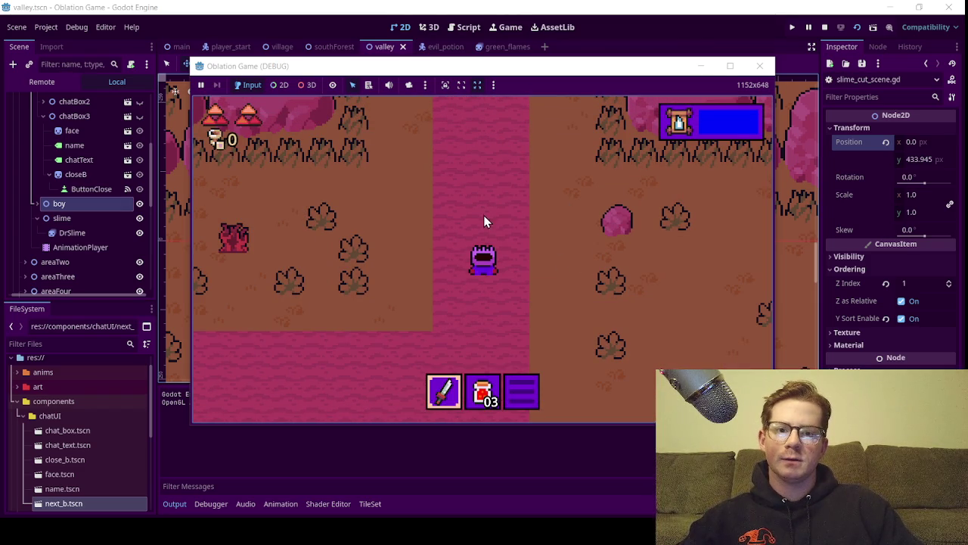
pyautogui.press('Left')
pyautogui.press('Up')
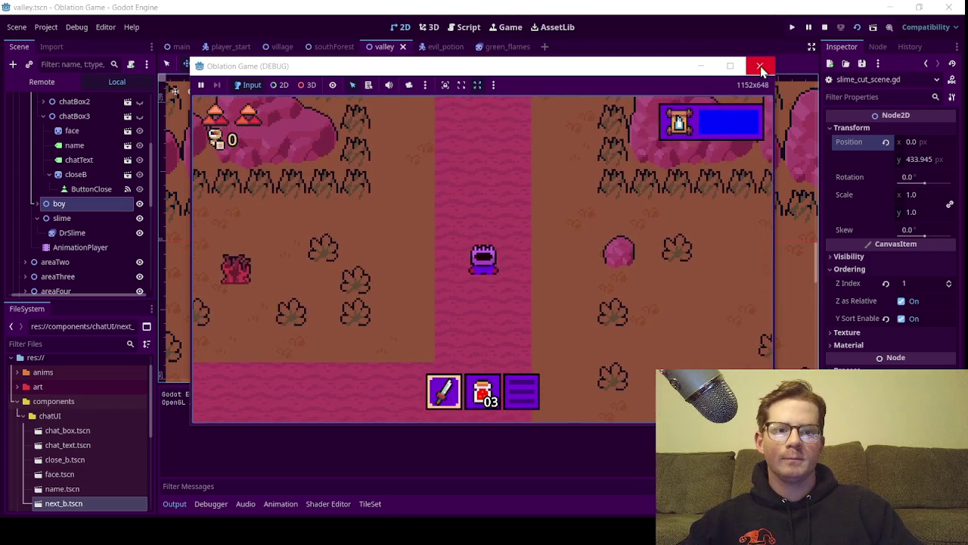
pyautogui.click(760, 66)
pyautogui.click(466, 28)
pyautogui.scroll(2, 437, 189)
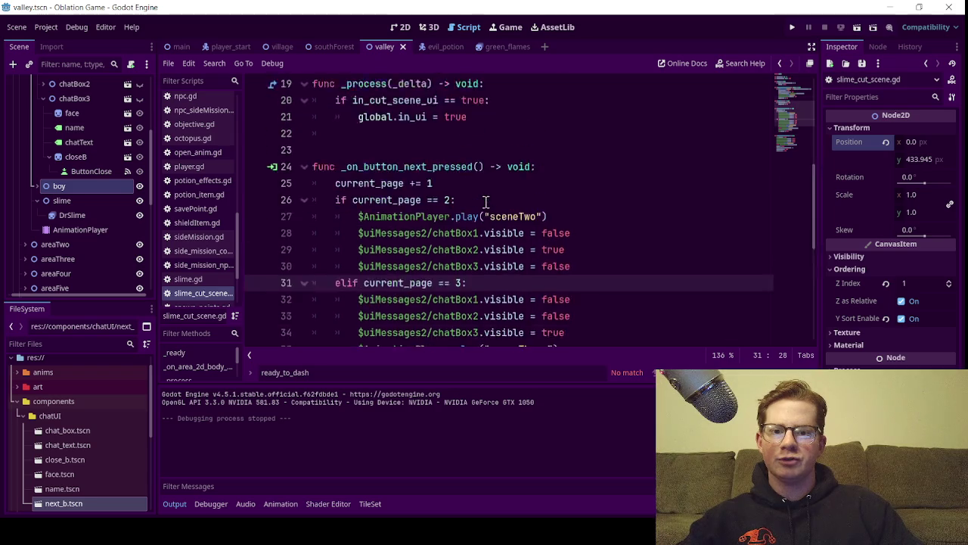
# Save the cutscene script and collapse the Output panel
pyautogui.scroll(-6, 437, 189)
pyautogui.click(467, 166)
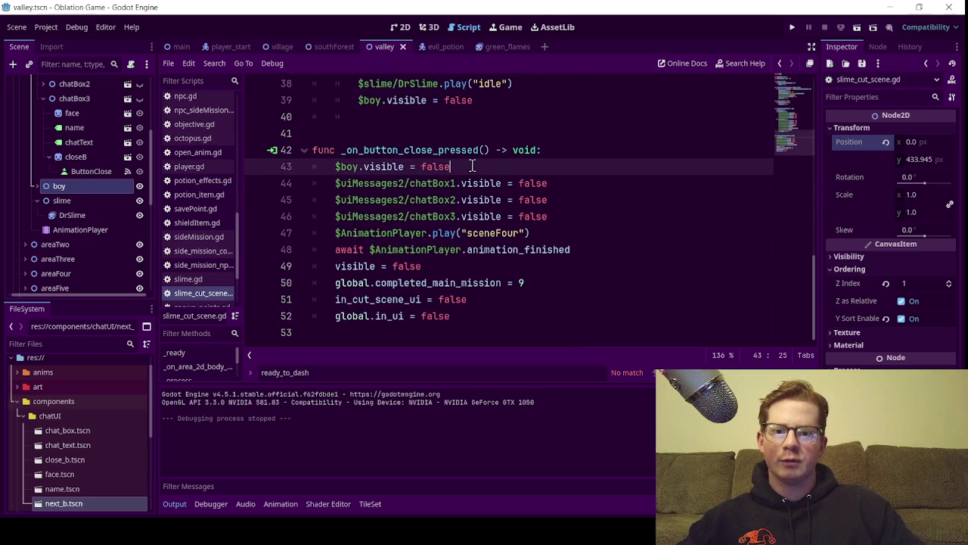
pyautogui.hotkey('ctrl', 's')
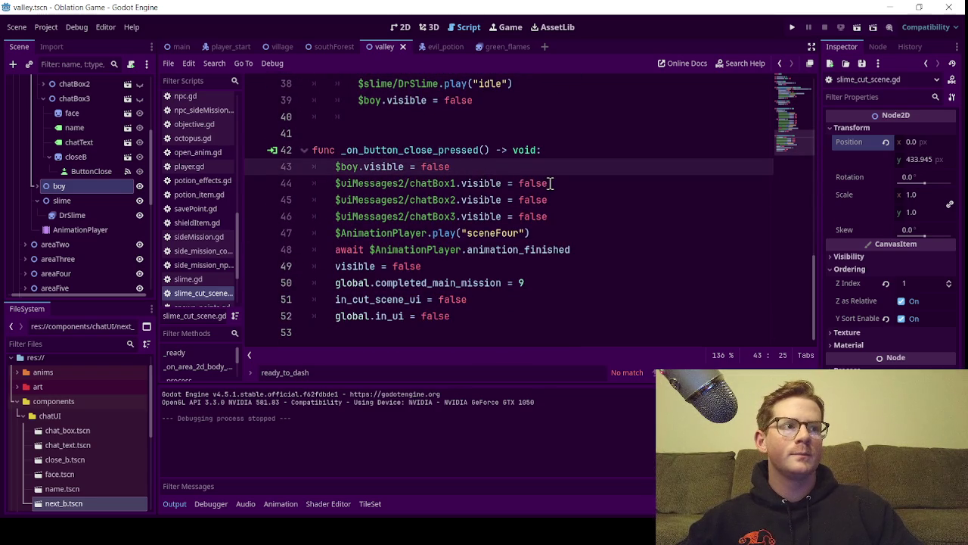
pyautogui.scroll(2, 457, 278)
pyautogui.scroll(-2, 394, 317)
pyautogui.click(178, 504)
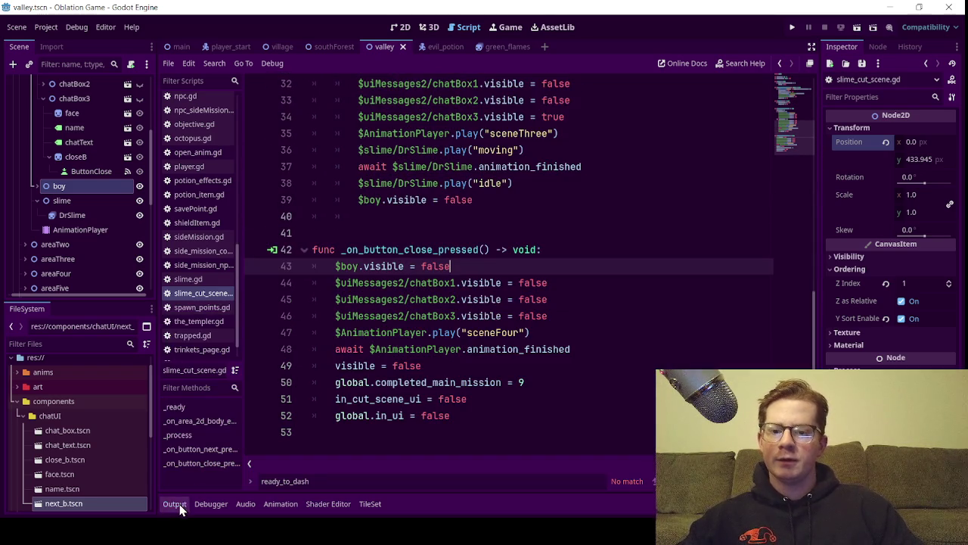
# Delete 'ready_to_dash' from the find bar, save, and return to the 2D view
pyautogui.click(340, 475)
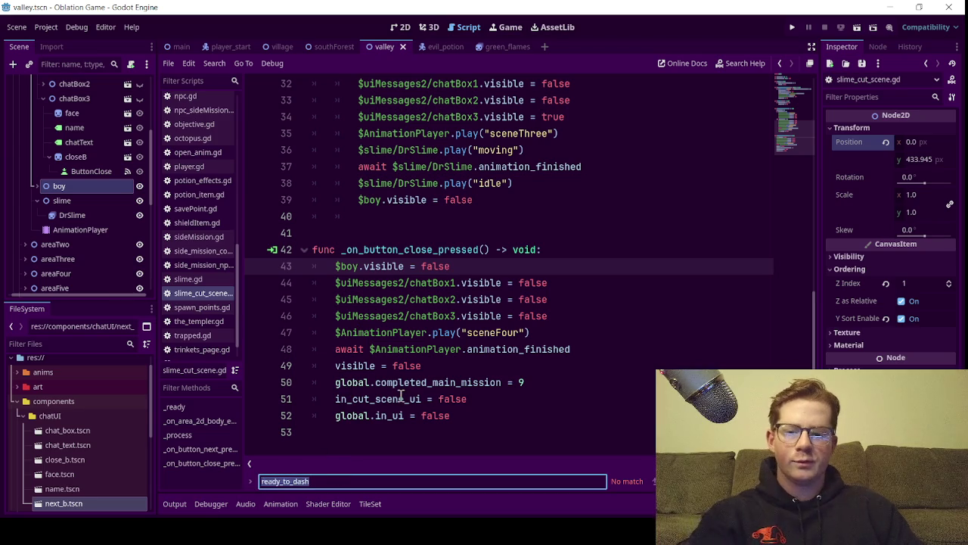
pyautogui.press('BackSpace')
pyautogui.click(414, 234)
pyautogui.hotkey('ctrl', 's')
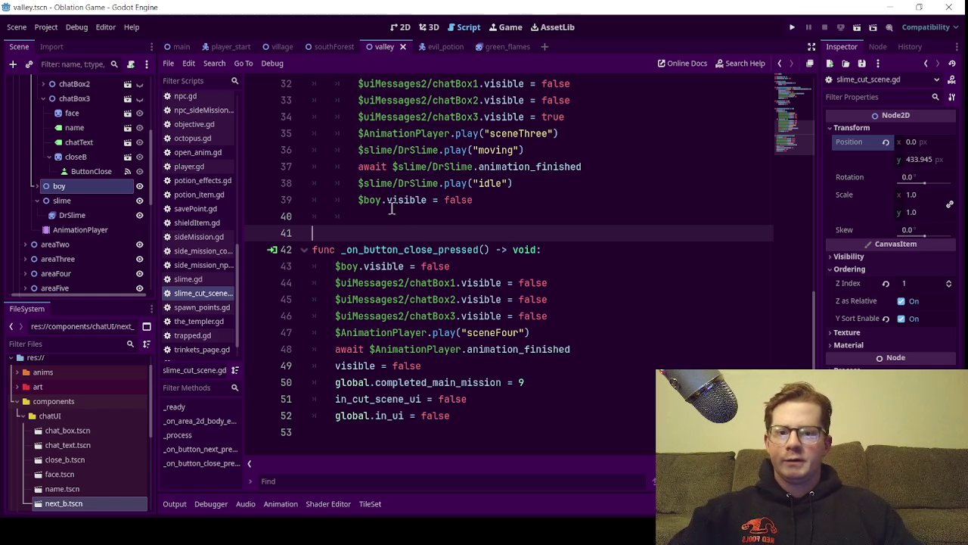
pyautogui.click(401, 27)
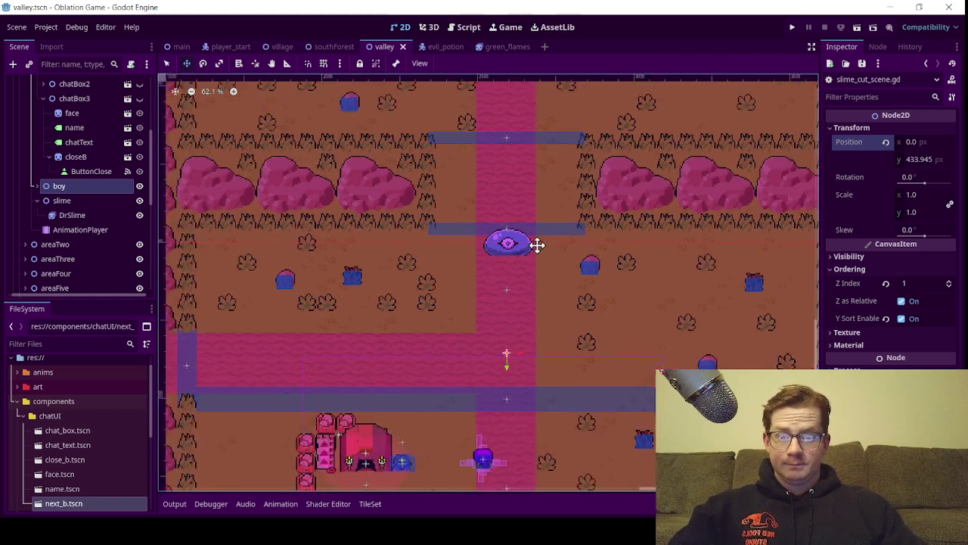
pyautogui.scroll(-3, 536, 244)
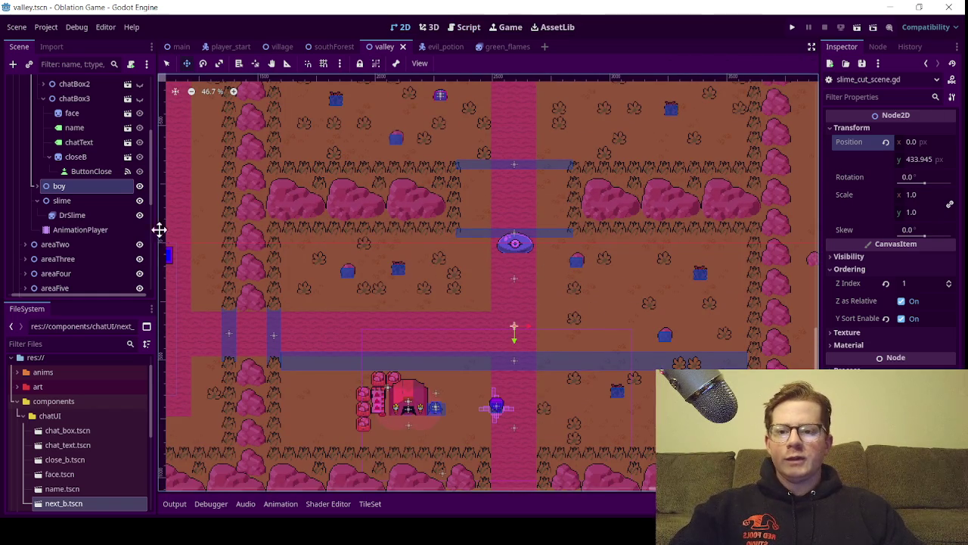
pyautogui.scroll(-2, 454, 277)
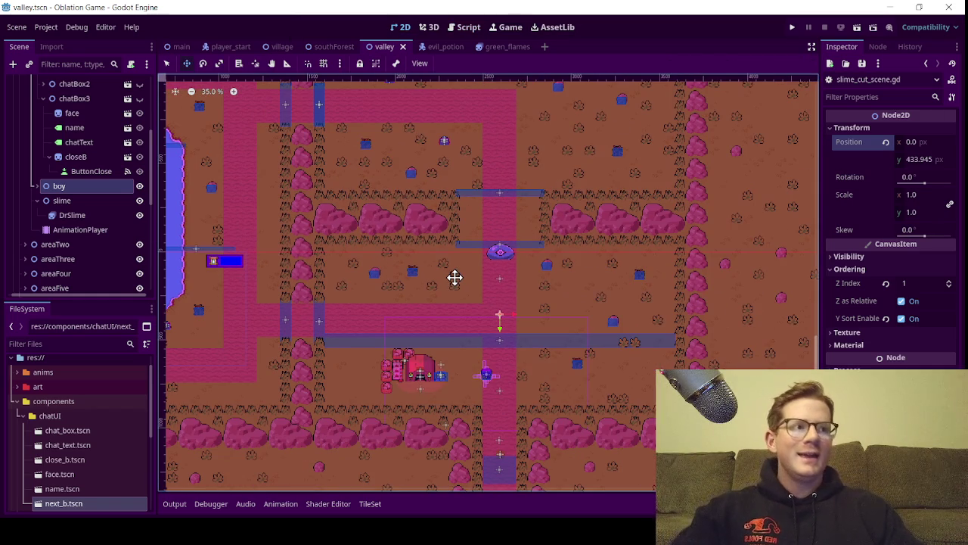
pyautogui.scroll(2, 439, 269)
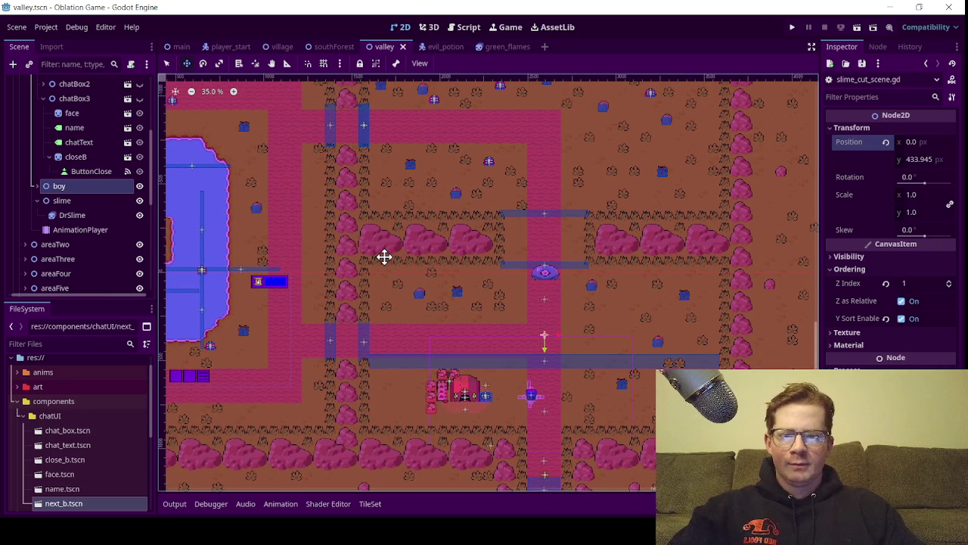
pyautogui.scroll(-2, 474, 307)
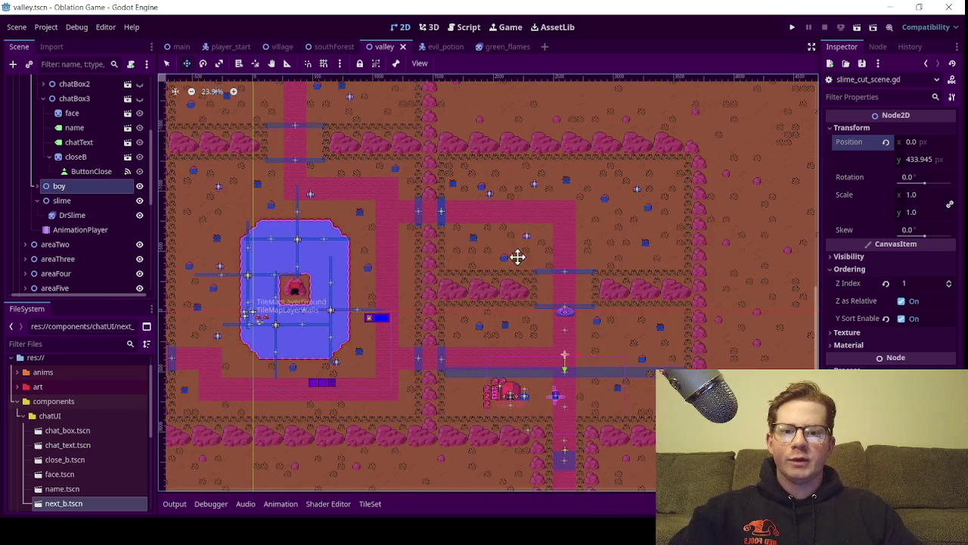
pyautogui.moveTo(360, 170); pyautogui.dragTo(499, 265)
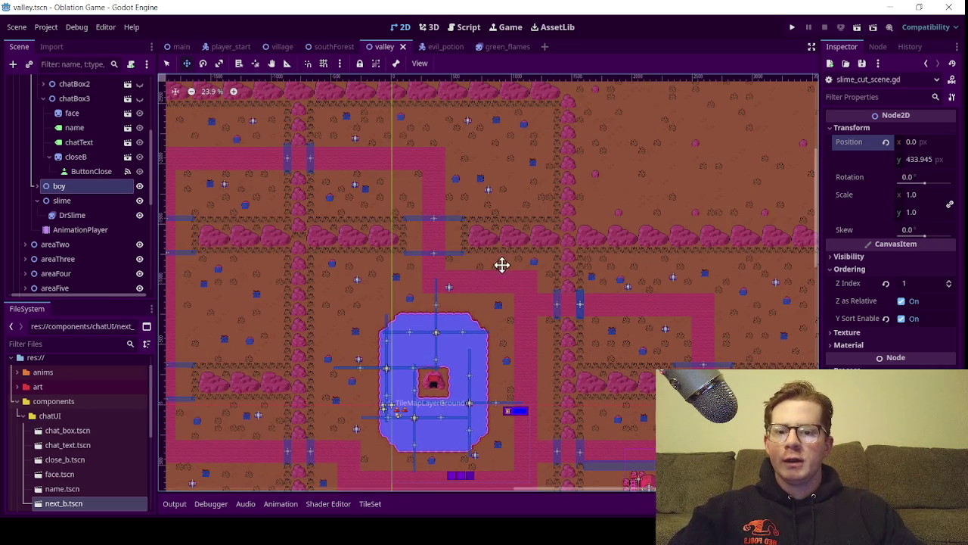
pyautogui.scroll(7, 441, 391)
pyautogui.scroll(2, 405, 350)
pyautogui.scroll(5, 375, 351)
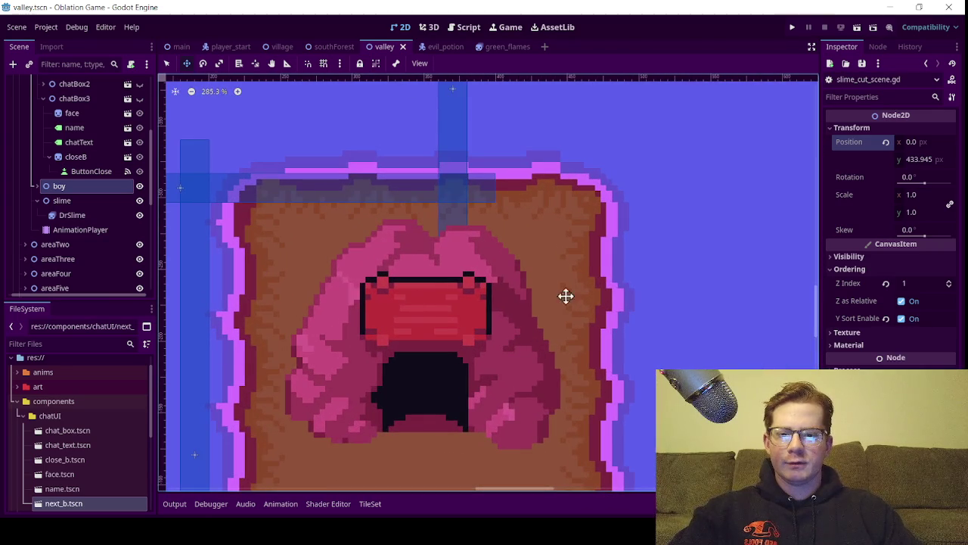
pyautogui.scroll(-4, 454, 335)
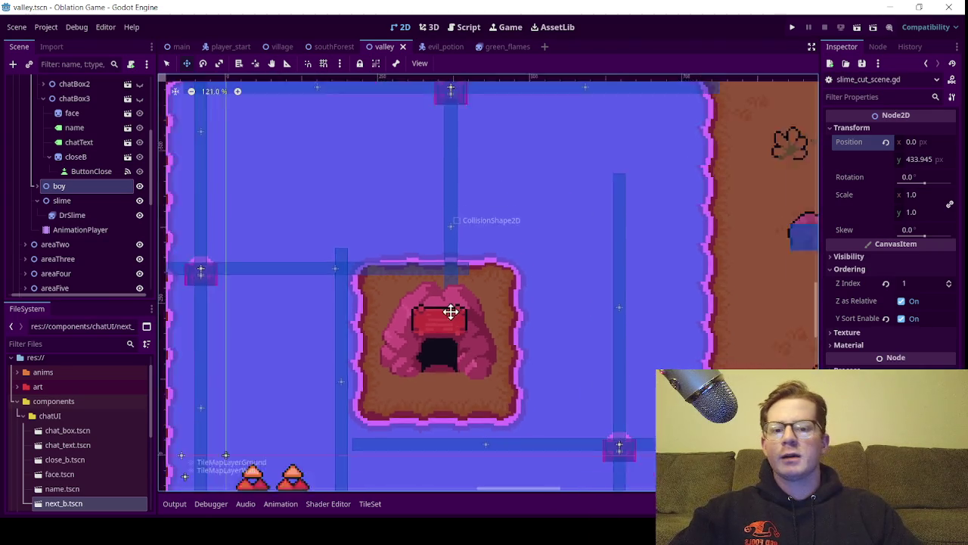
pyautogui.scroll(-3, 412, 277)
pyautogui.scroll(-2, 503, 322)
pyautogui.scroll(3, 512, 232)
pyautogui.scroll(3, 500, 376)
pyautogui.scroll(-3, 581, 305)
pyautogui.scroll(4, 409, 320)
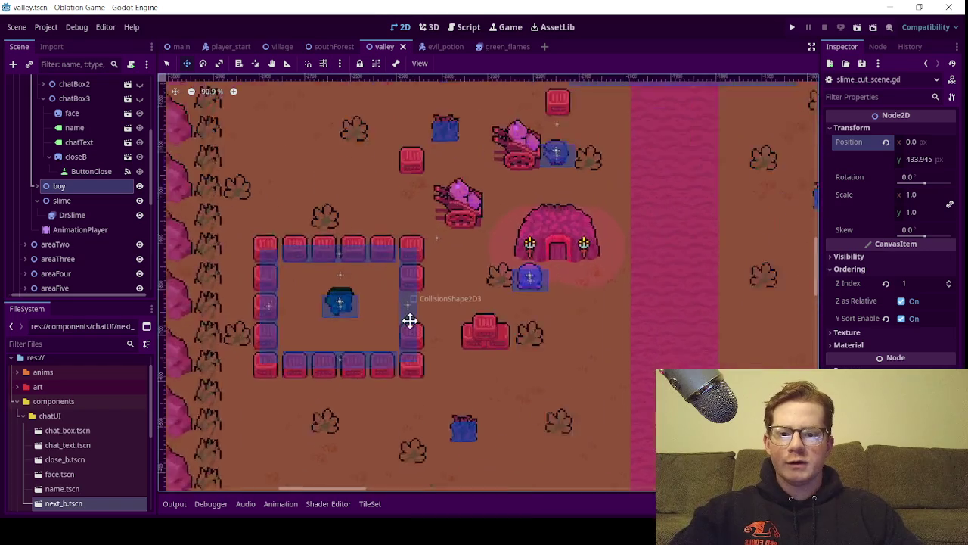
pyautogui.scroll(4, 410, 320)
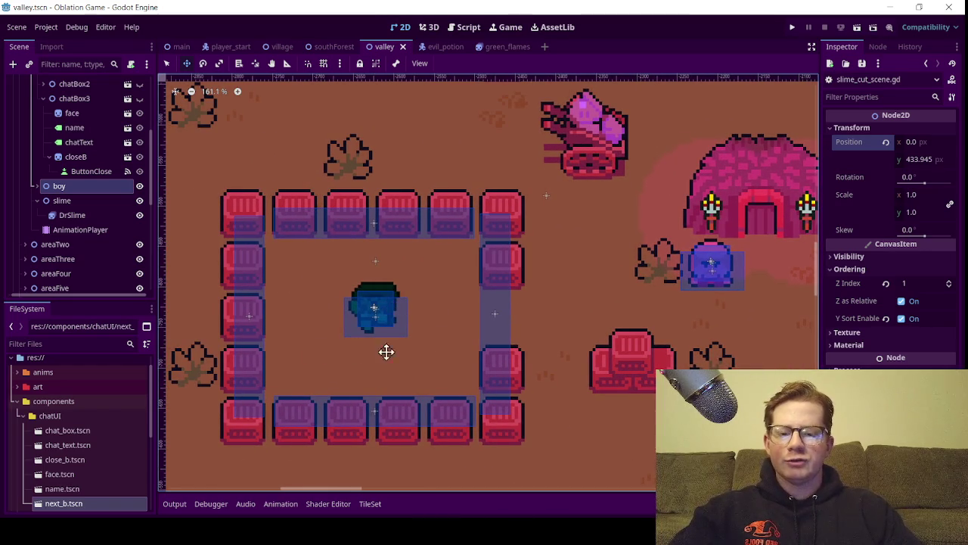
pyautogui.scroll(1, 476, 346)
pyautogui.scroll(-1, 346, 296)
pyautogui.scroll(-4, 454, 287)
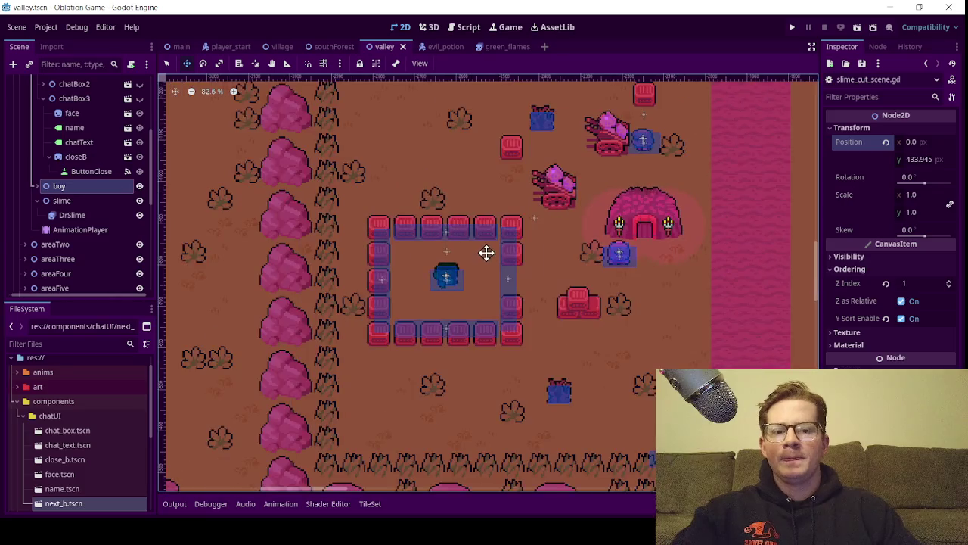
pyautogui.scroll(-1, 499, 227)
pyautogui.moveTo(514, 197); pyautogui.dragTo(417, 391)
pyautogui.moveTo(502, 273); pyautogui.dragTo(482, 484)
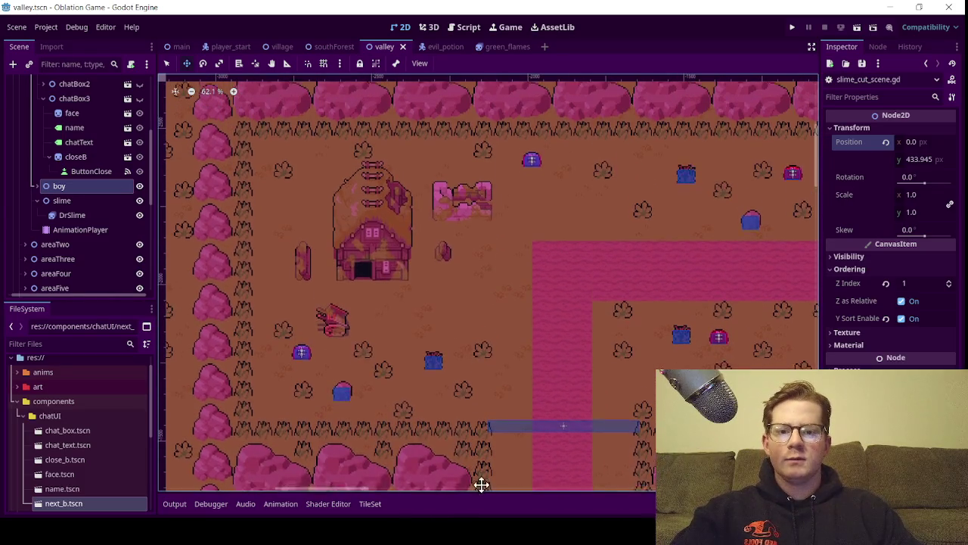
pyautogui.scroll(5, 338, 253)
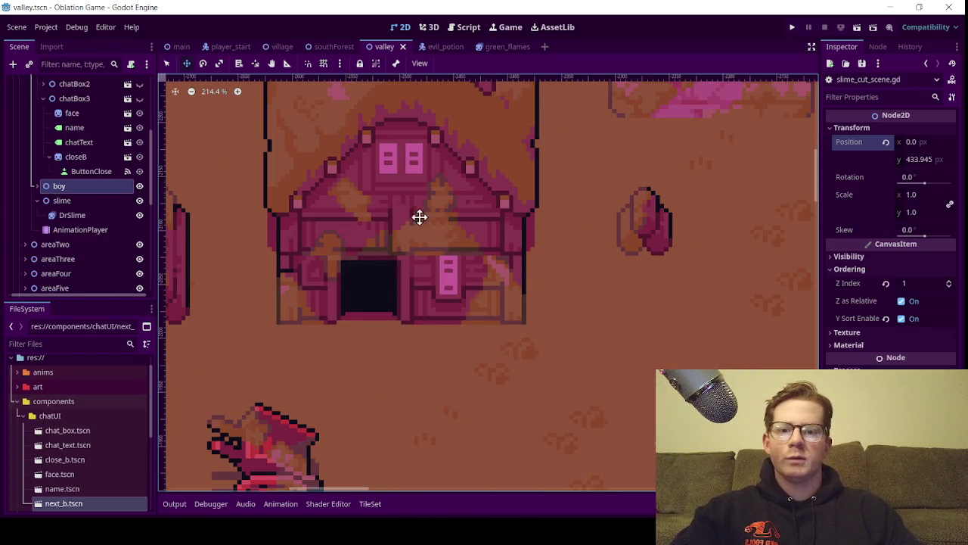
pyautogui.scroll(-2, 378, 264)
pyautogui.scroll(1, 460, 287)
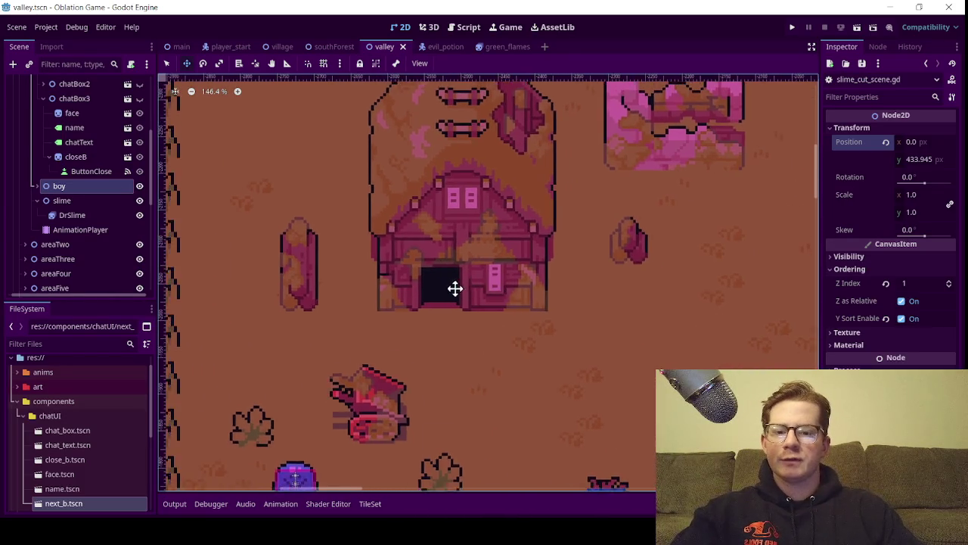
pyautogui.scroll(-2, 460, 287)
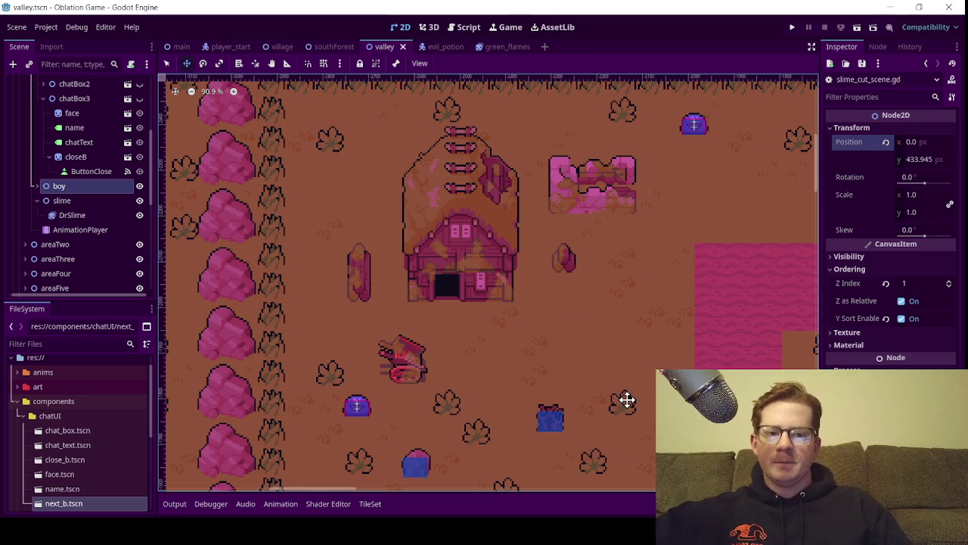
pyautogui.scroll(-5, 607, 378)
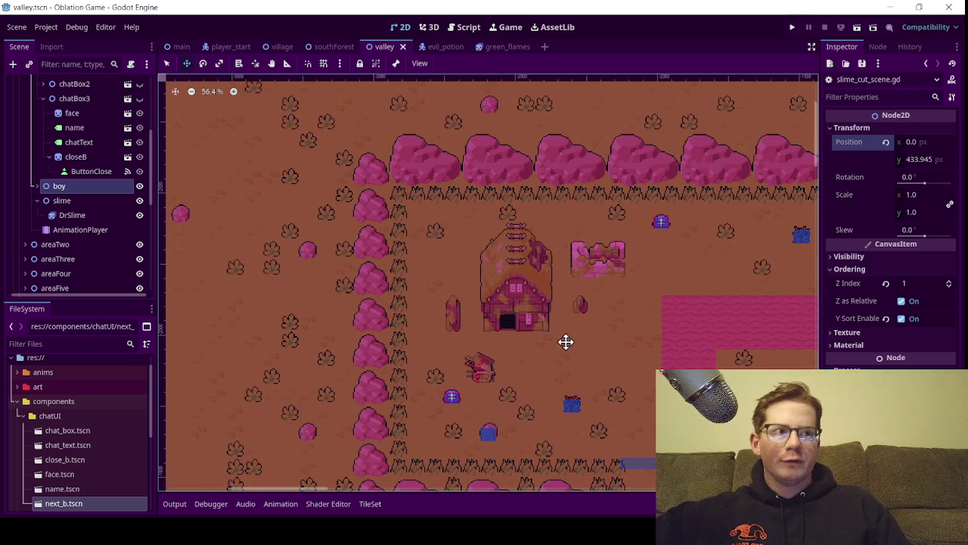
pyautogui.scroll(-3, 564, 339)
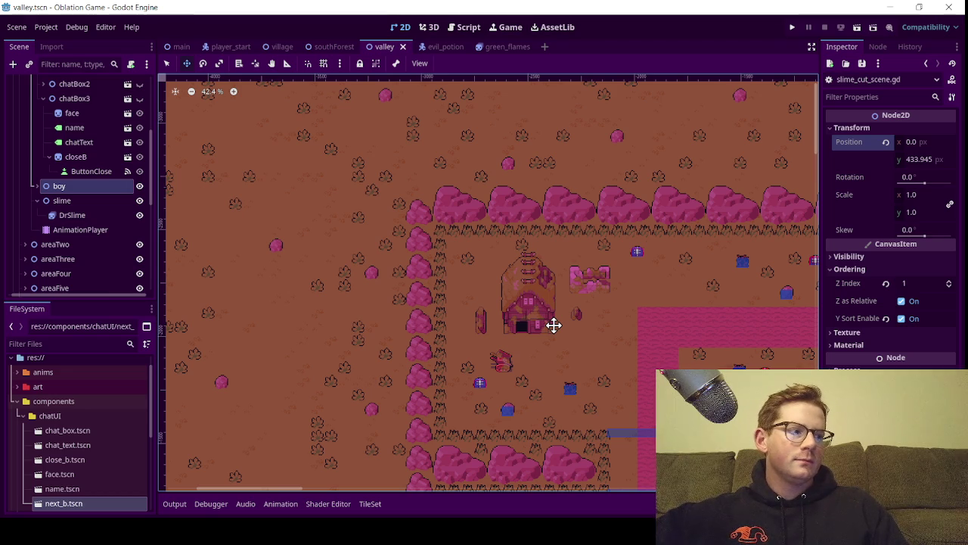
pyautogui.scroll(-4, 579, 324)
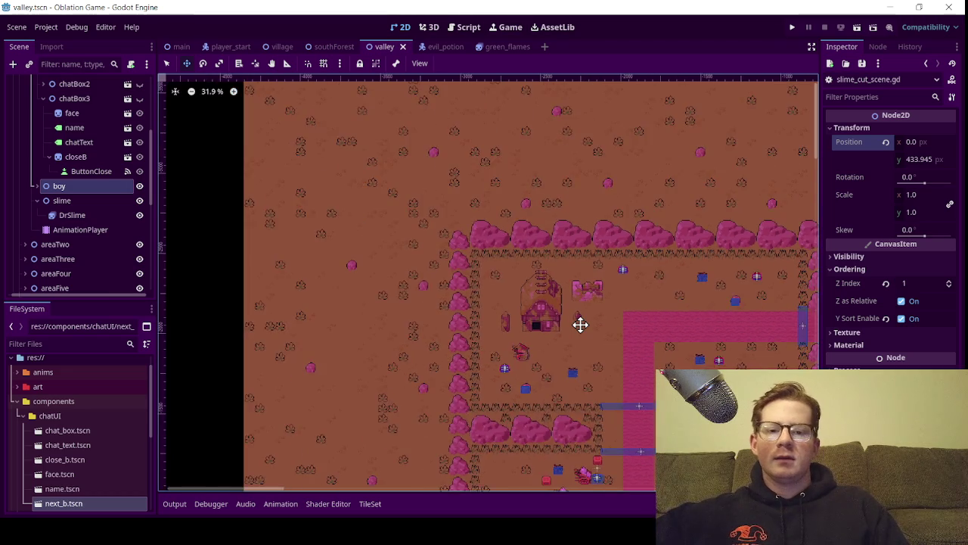
pyautogui.moveTo(615, 346); pyautogui.dragTo(353, 235)
pyautogui.scroll(-2, 368, 301)
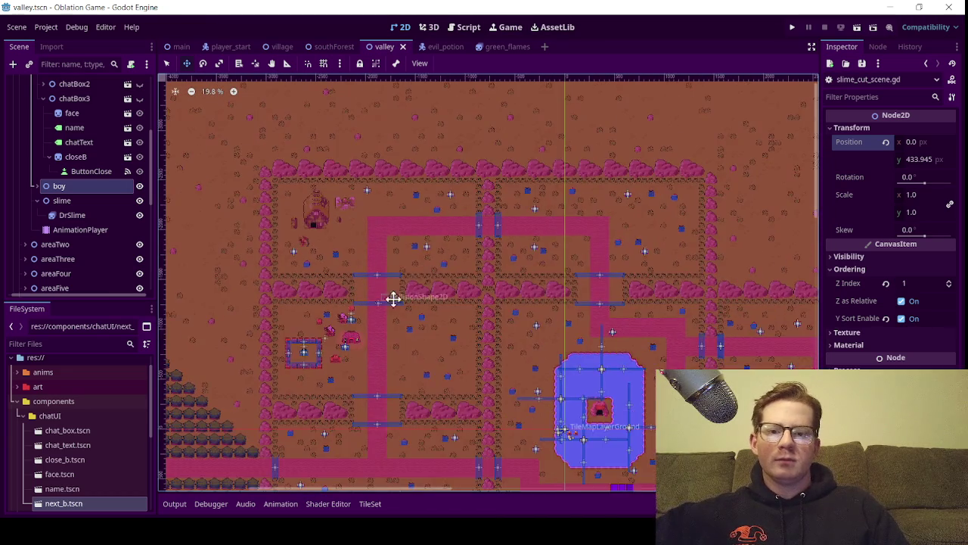
pyautogui.moveTo(368, 300); pyautogui.dragTo(309, 152)
pyautogui.moveTo(599, 305); pyautogui.dragTo(434, 309)
pyautogui.scroll(5, 466, 283)
pyautogui.moveTo(450, 168); pyautogui.dragTo(445, 207)
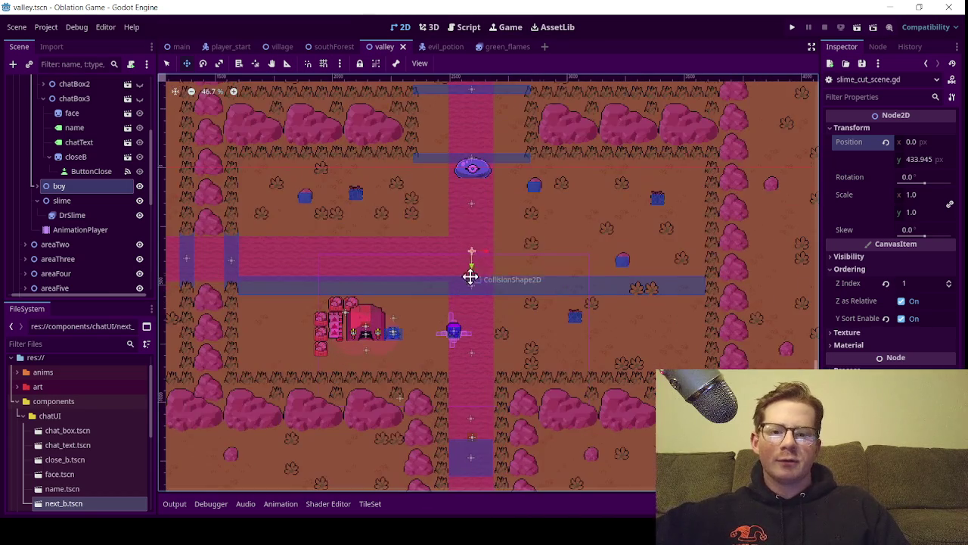
pyautogui.scroll(5, 459, 190)
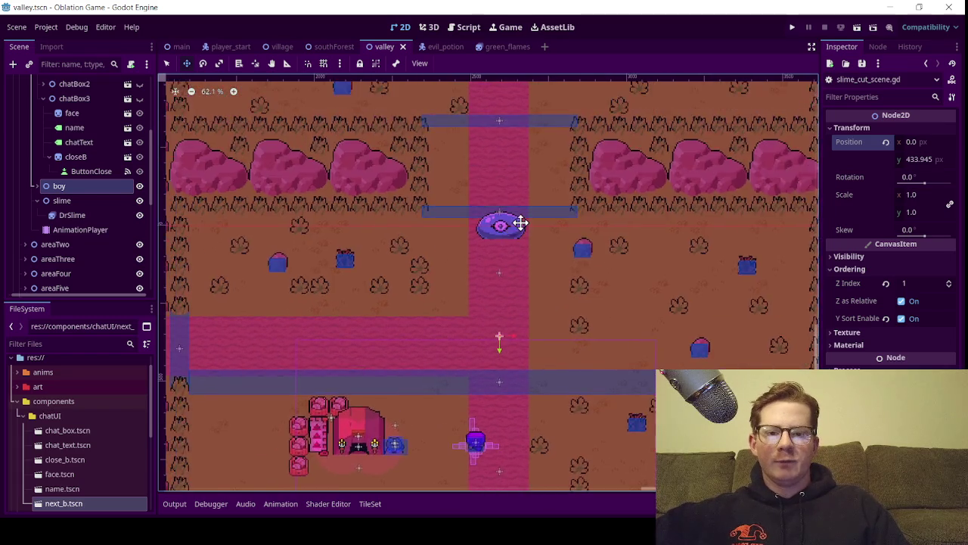
pyautogui.scroll(-6, 421, 287)
pyautogui.scroll(5, 431, 283)
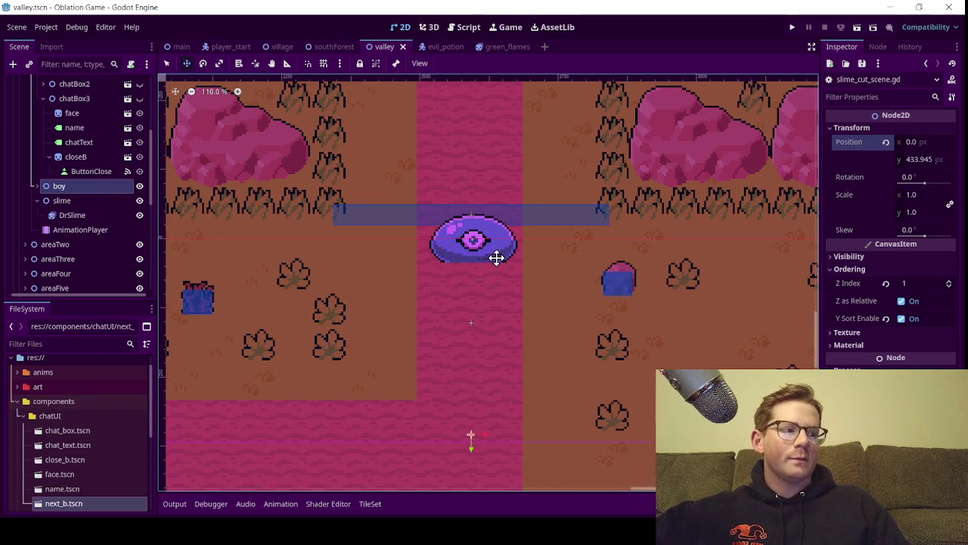
pyautogui.scroll(-6, 495, 256)
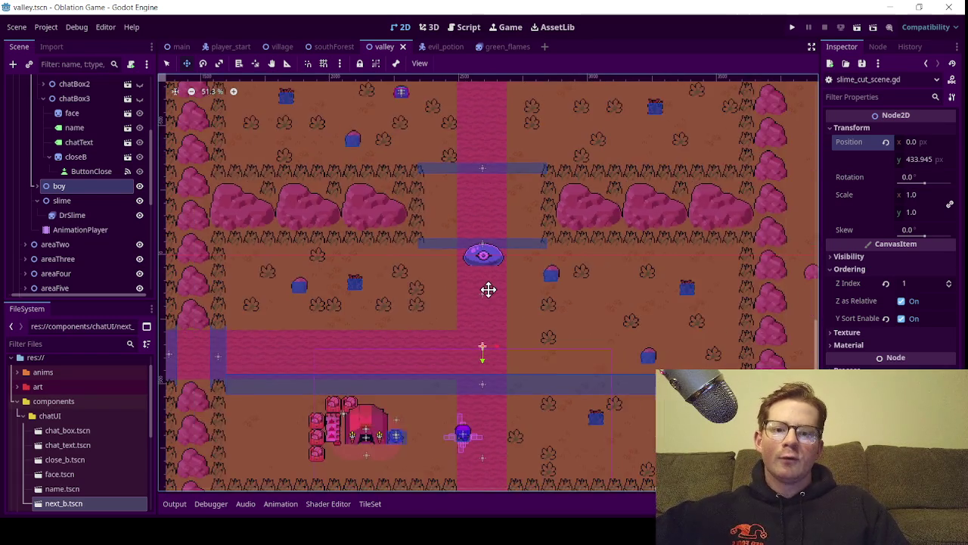
pyautogui.scroll(-5, 421, 257)
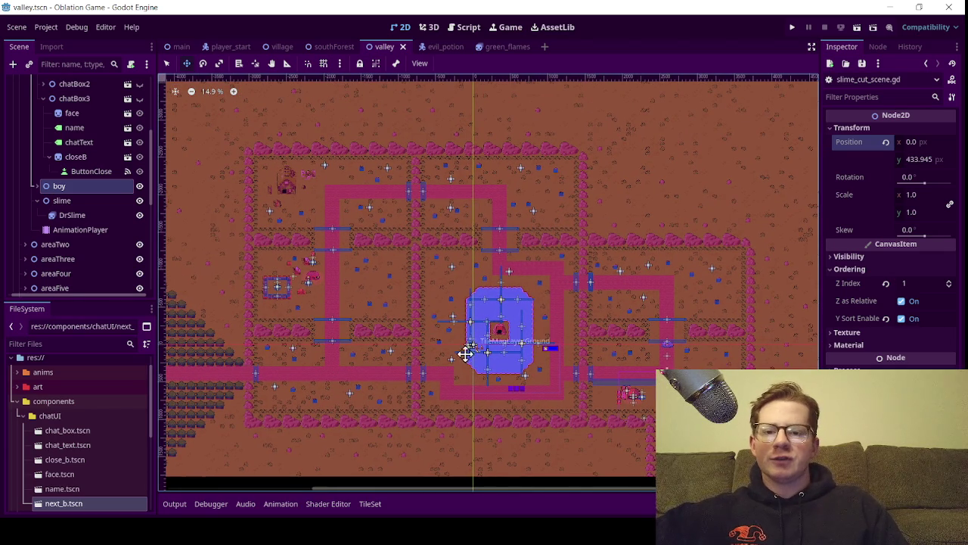
pyautogui.scroll(2, 551, 309)
pyautogui.scroll(-2, 552, 309)
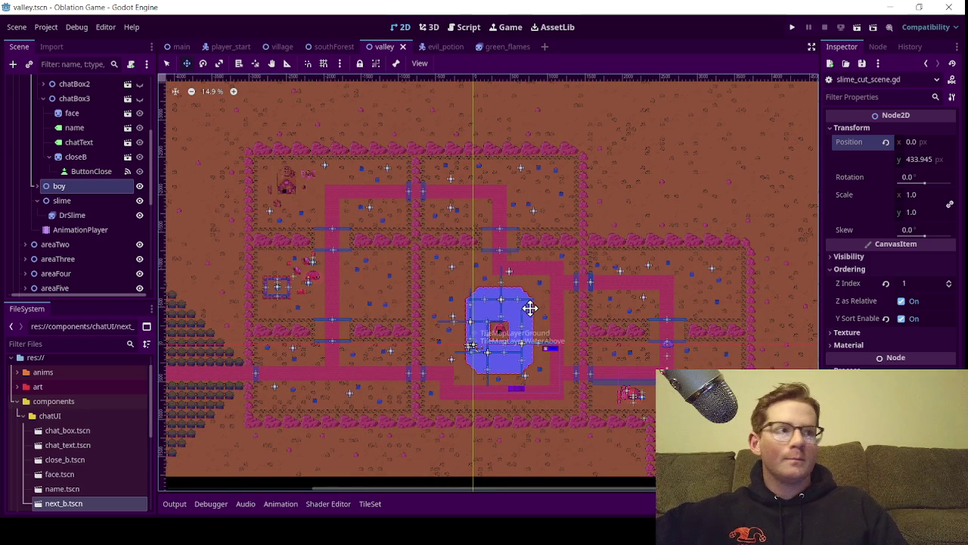
pyautogui.scroll(2, 534, 320)
pyautogui.scroll(-3, 522, 301)
pyautogui.scroll(1, 523, 301)
pyautogui.scroll(-1, 518, 302)
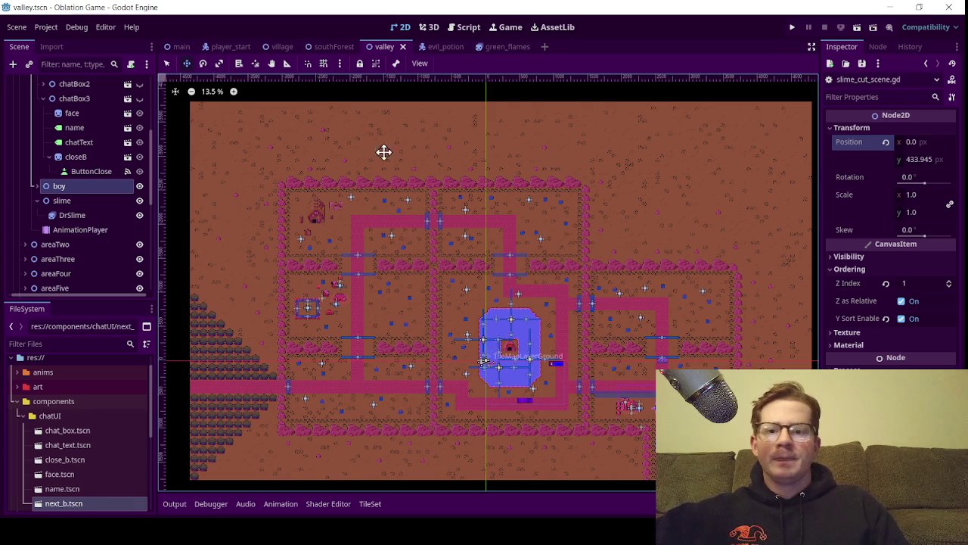
pyautogui.click(282, 46)
pyautogui.scroll(-5, 460, 270)
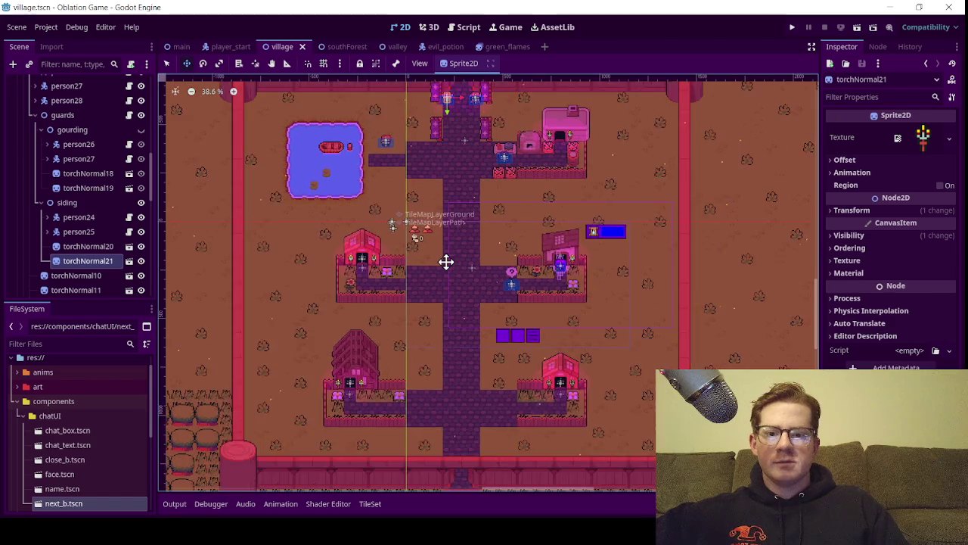
pyautogui.scroll(-1, 465, 287)
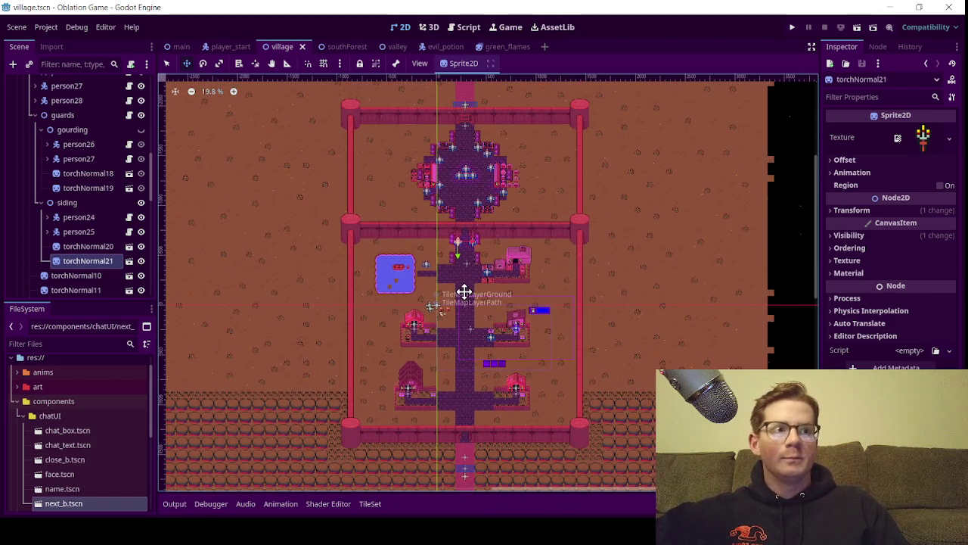
pyautogui.click(351, 46)
pyautogui.scroll(-5, 434, 348)
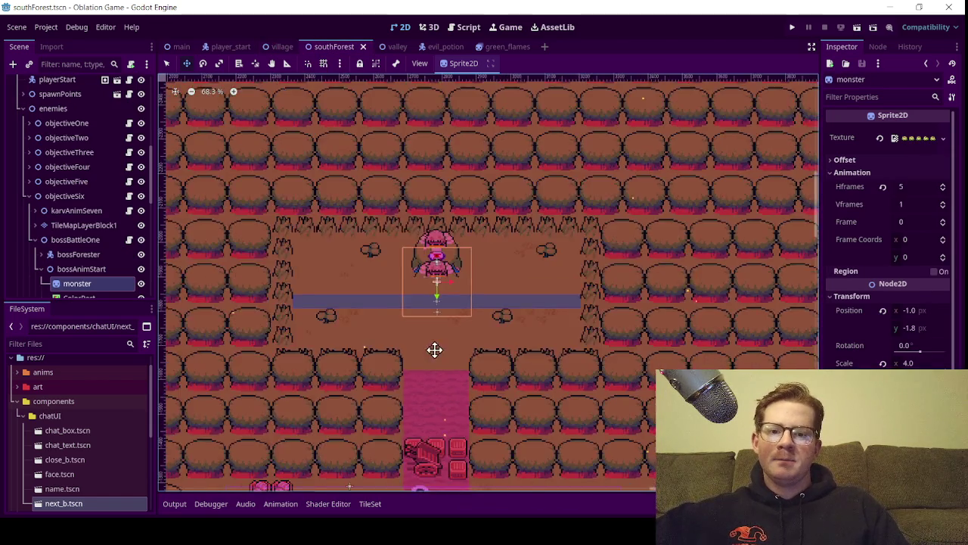
pyautogui.scroll(-1, 435, 345)
pyautogui.hscroll(-2, 482, 350)
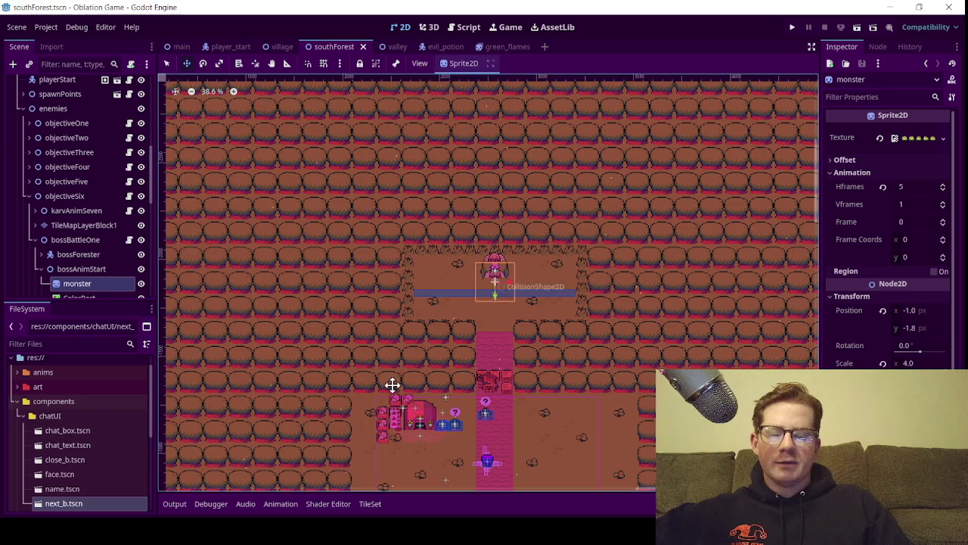
pyautogui.scroll(-1, 393, 385)
pyautogui.scroll(-3, 464, 302)
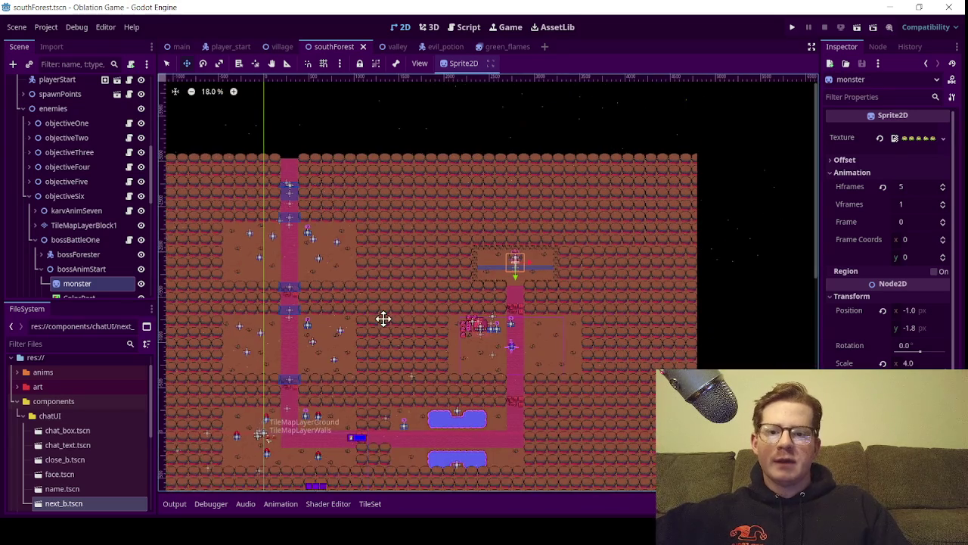
pyautogui.scroll(3, 469, 276)
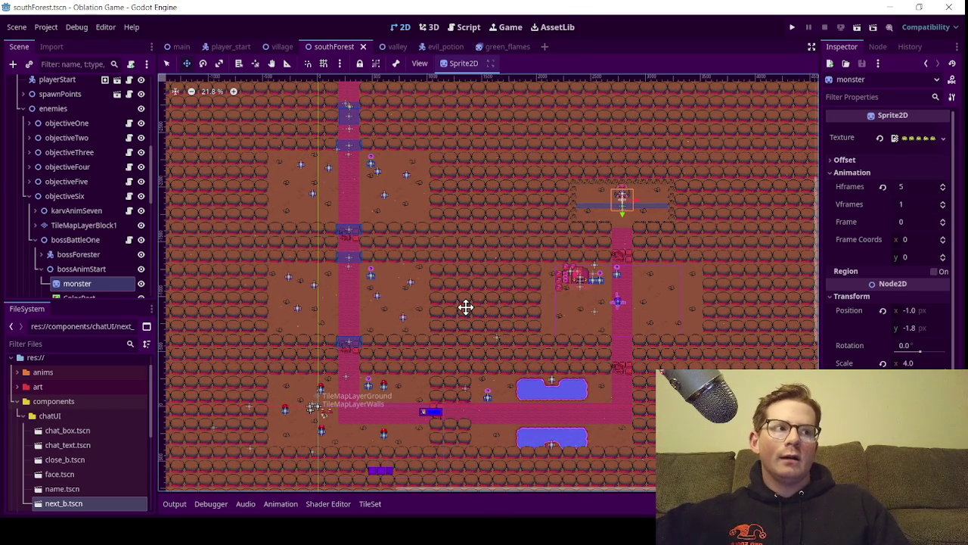
pyautogui.click(395, 54)
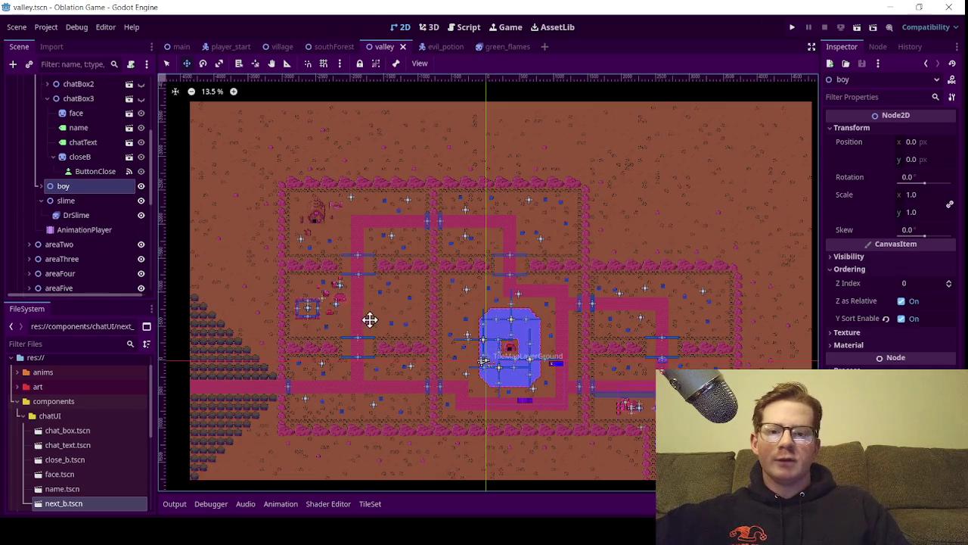
# Survey the valley map in the 2D view, then bring up slime_cut_scene.gd in the Script workspace
pyautogui.scroll(4, 232, 357)
pyautogui.moveTo(231, 356); pyautogui.dragTo(444, 324)
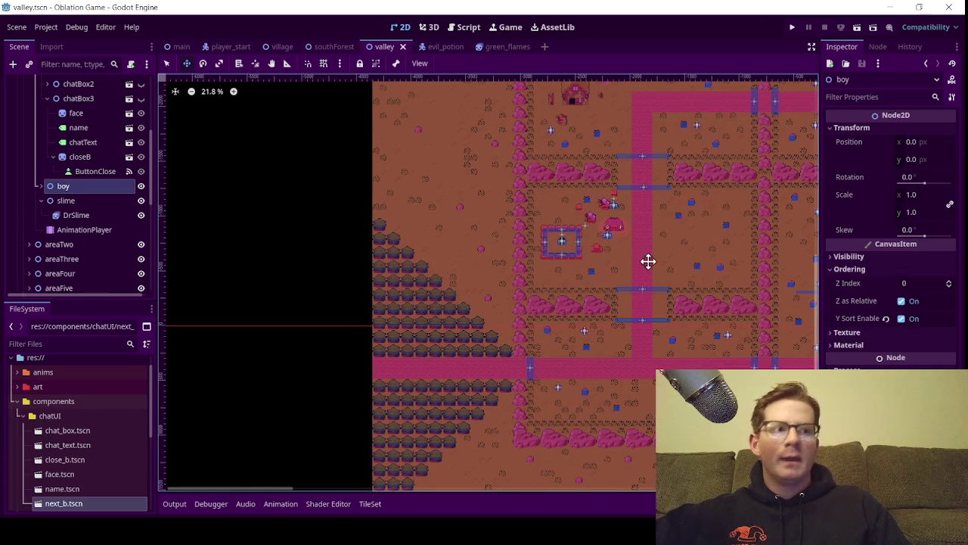
pyautogui.hscroll(5, 635, 260)
pyautogui.scroll(-2, 606, 302)
pyautogui.hscroll(3, 517, 316)
pyautogui.scroll(1, 520, 317)
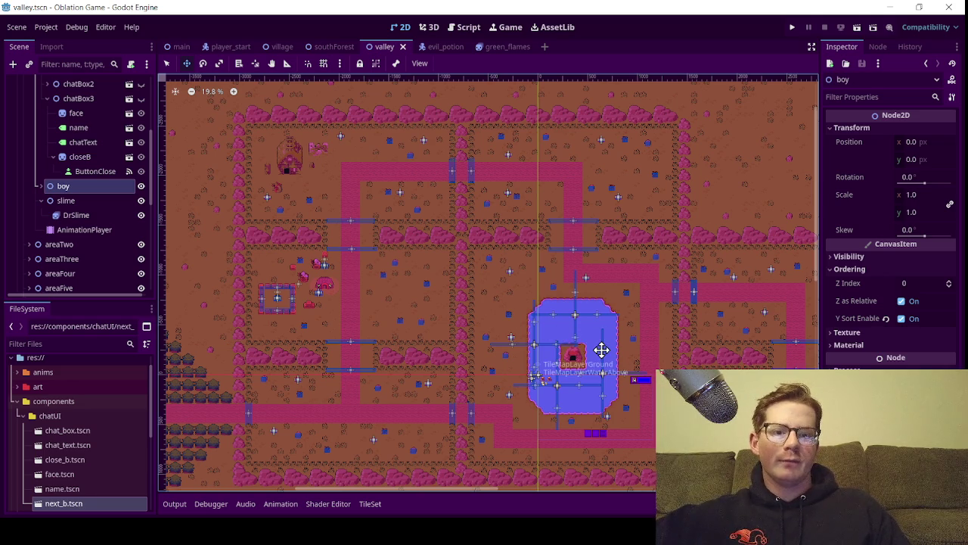
pyautogui.scroll(-1, 608, 338)
pyautogui.scroll(-1, 563, 326)
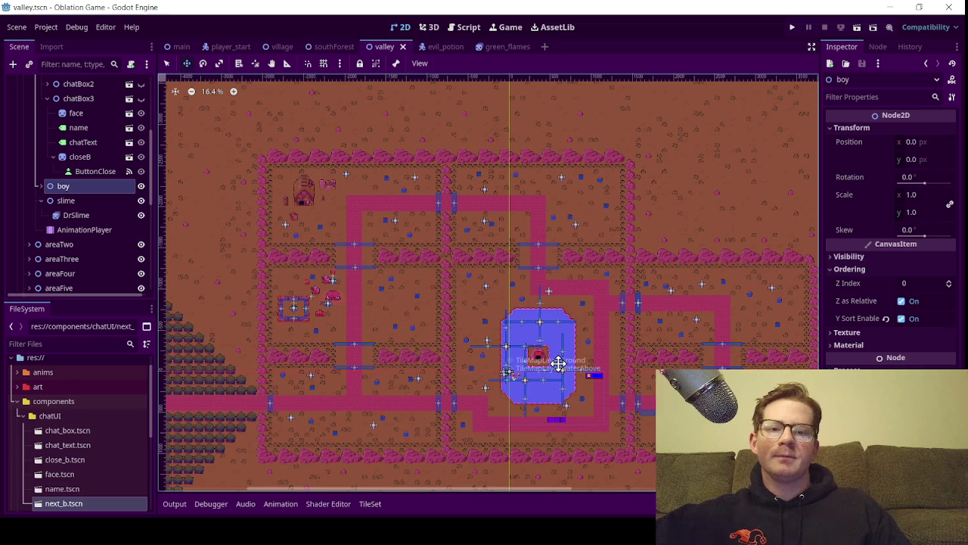
pyautogui.scroll(-2, 558, 363)
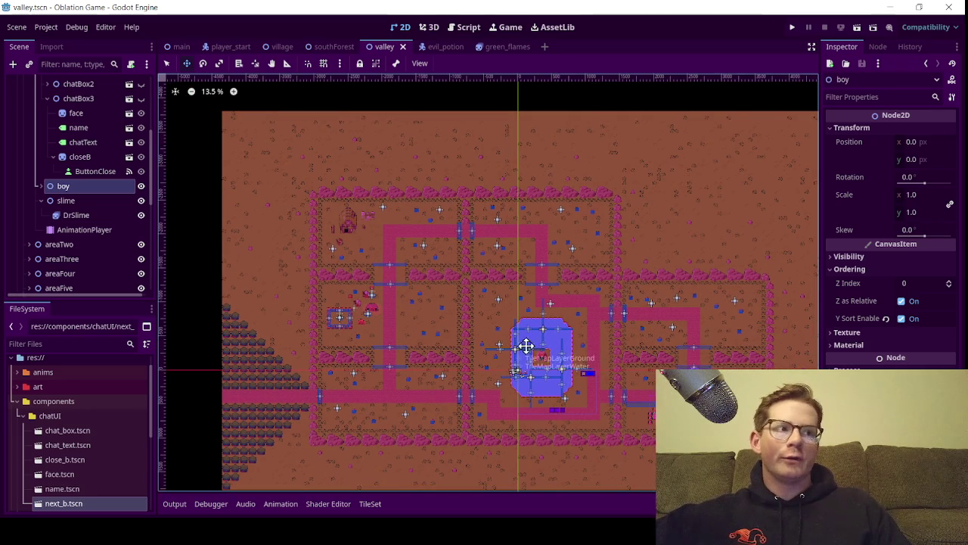
pyautogui.scroll(3, 516, 371)
pyautogui.scroll(-2, 522, 361)
pyautogui.scroll(2, 528, 352)
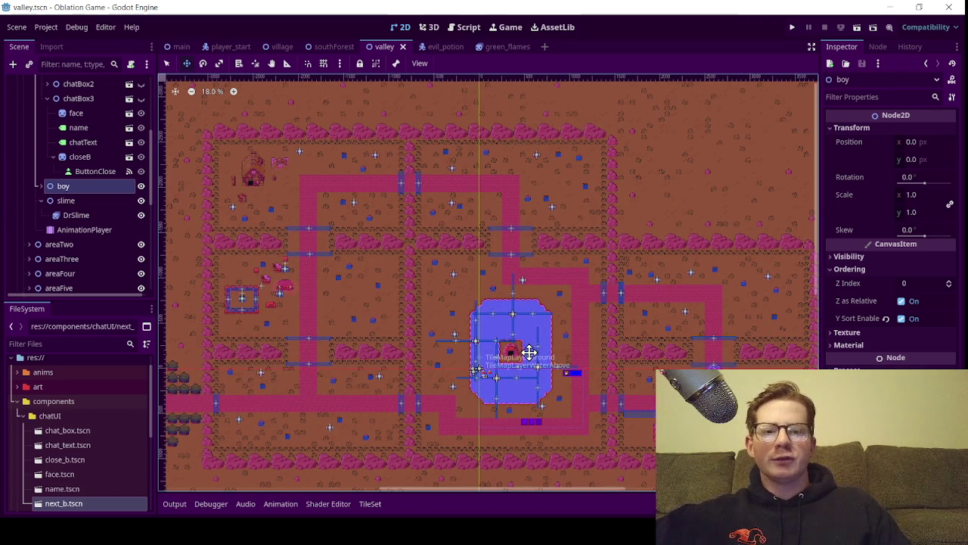
pyautogui.scroll(-1, 514, 336)
pyautogui.scroll(-1, 479, 264)
pyautogui.scroll(-1, 579, 353)
pyautogui.scroll(1, 579, 354)
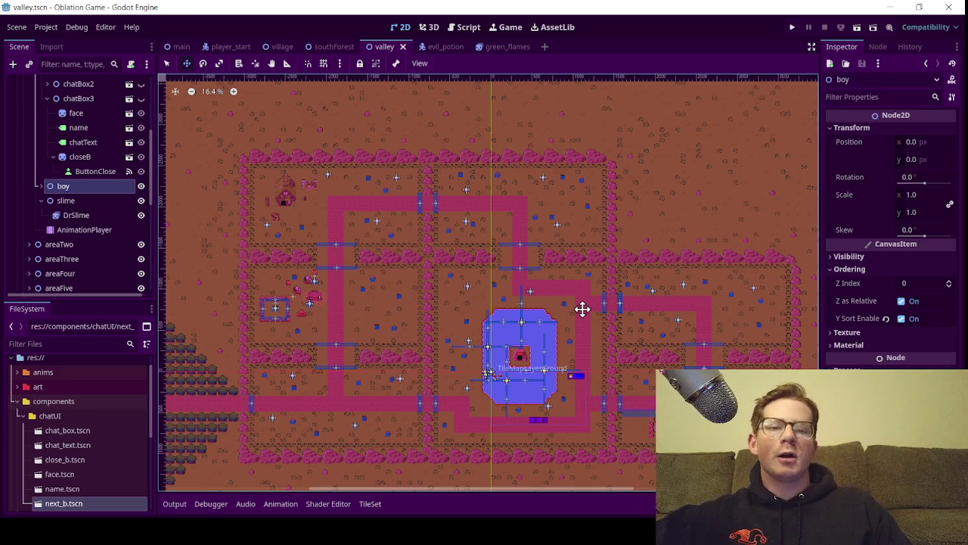
pyautogui.scroll(2, 526, 306)
pyautogui.scroll(-2, 543, 310)
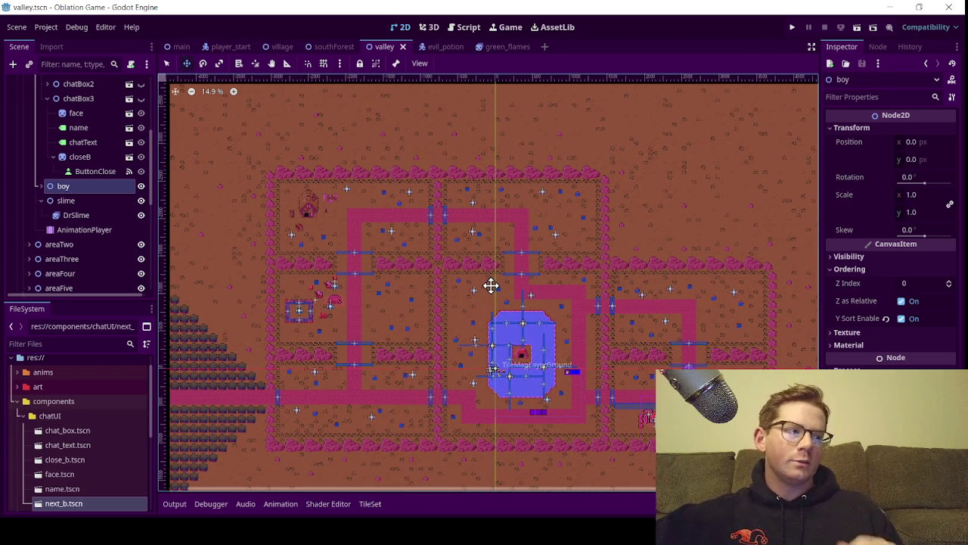
pyautogui.click(464, 27)
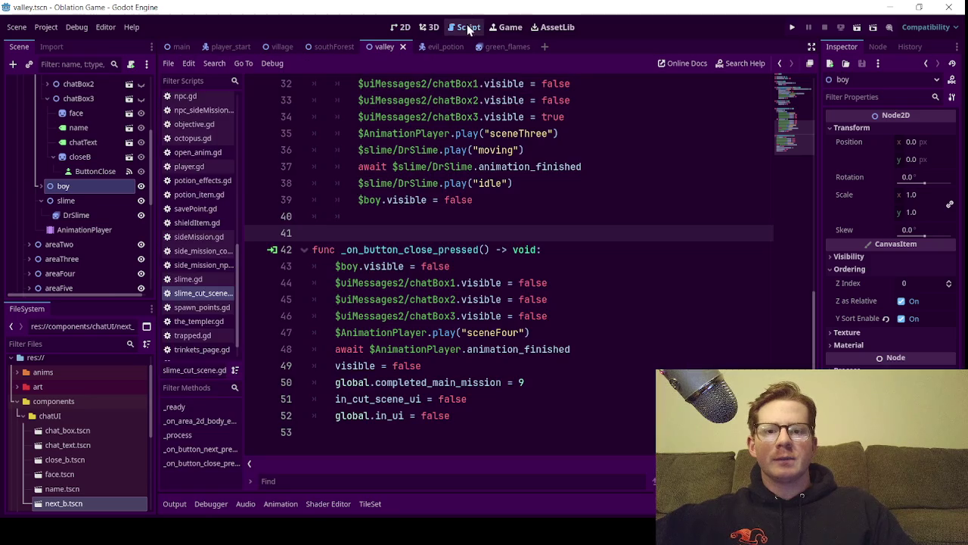
# Scroll to the top of slime_cut_scene.gd and select all, then clear the selection
pyautogui.scroll(10, 576, 310)
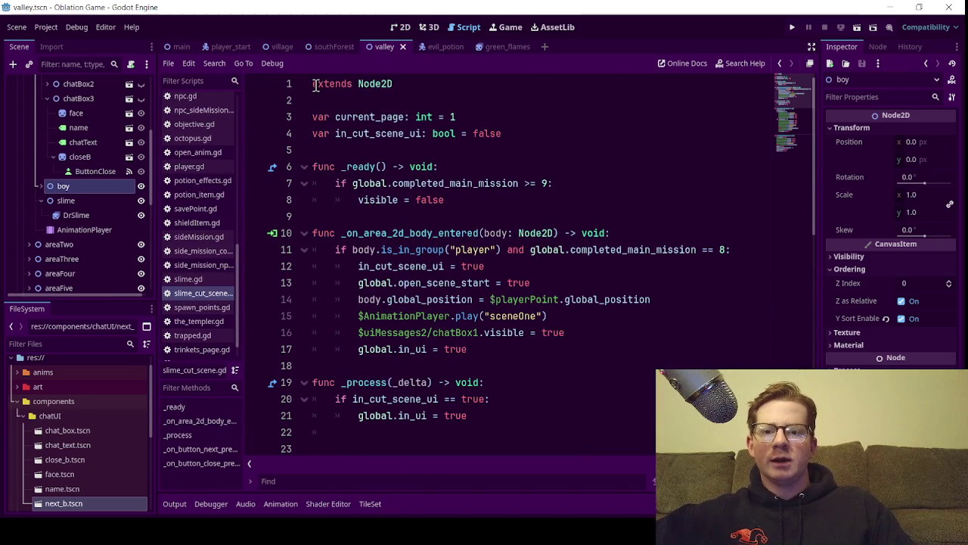
pyautogui.hotkey('ctrl', 'a')
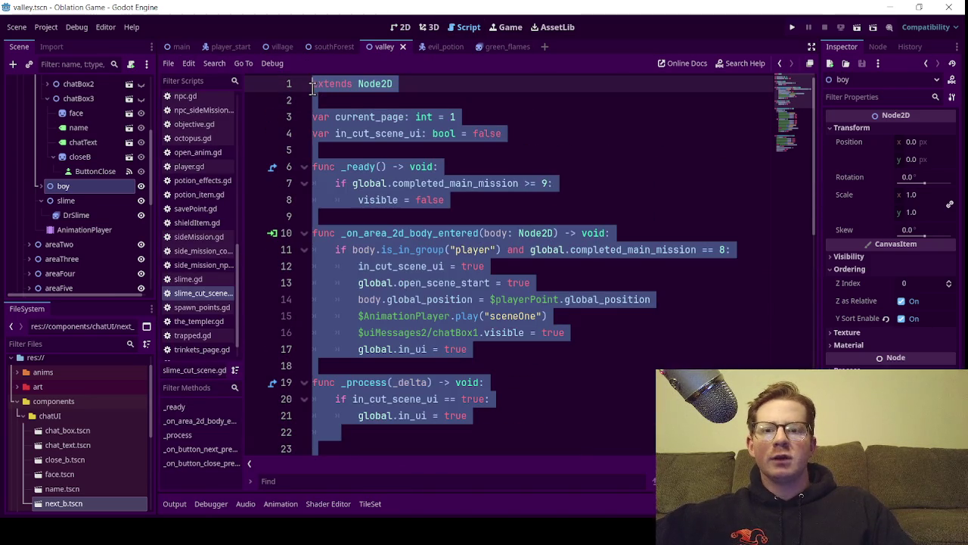
pyautogui.click(331, 98)
# Alternate between the valley's 2D map and the cut-scene script, finishing on the 2D map
pyautogui.click(401, 27)
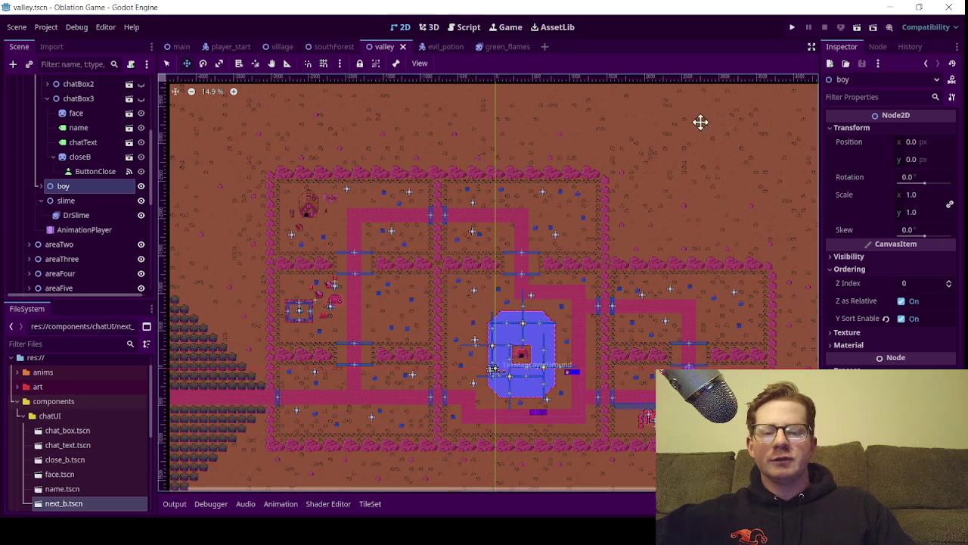
pyautogui.scroll(-2, 645, 335)
pyautogui.scroll(4, 627, 322)
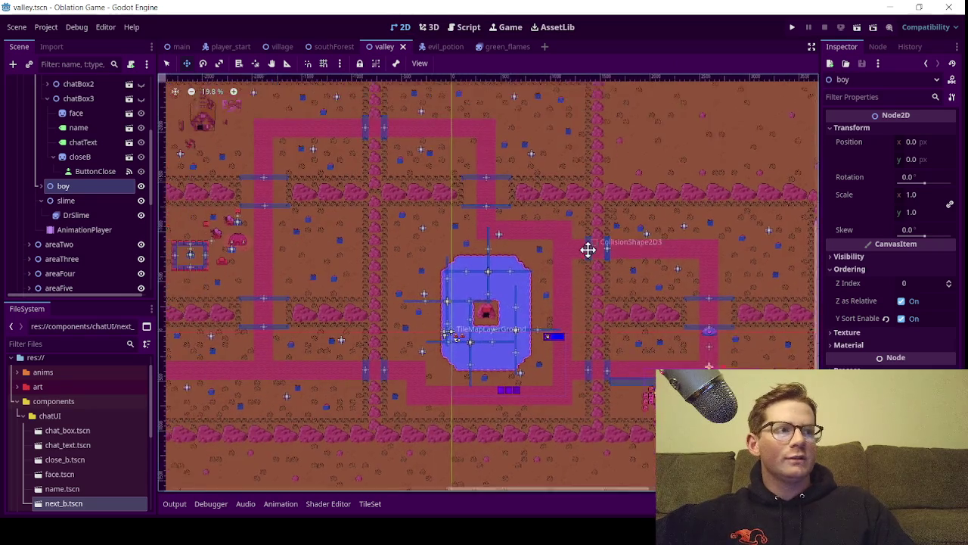
pyautogui.scroll(-1, 501, 303)
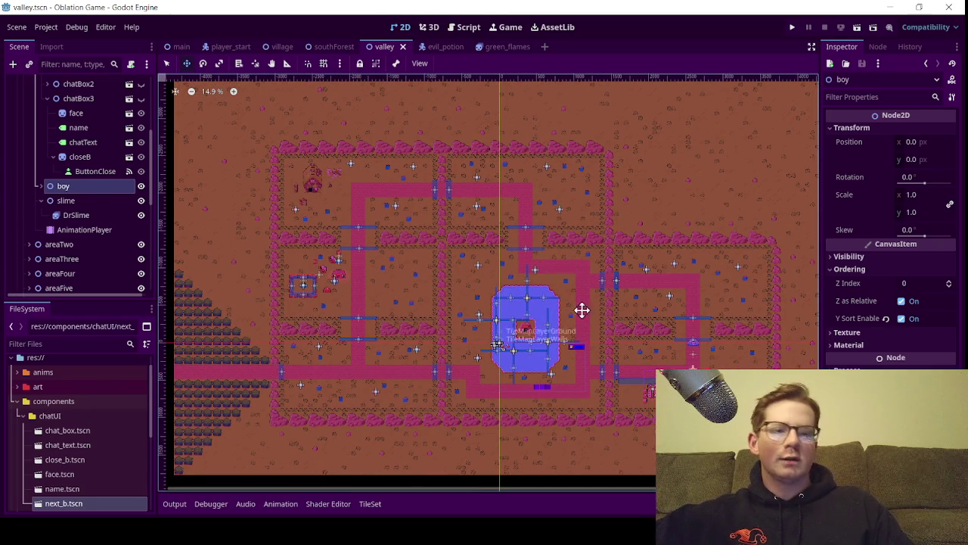
pyautogui.click(461, 31)
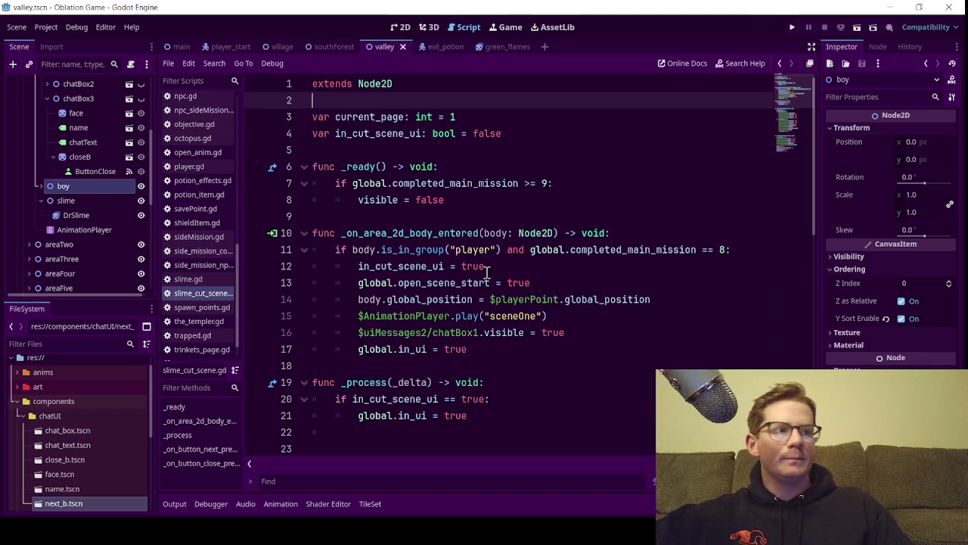
pyautogui.click(400, 27)
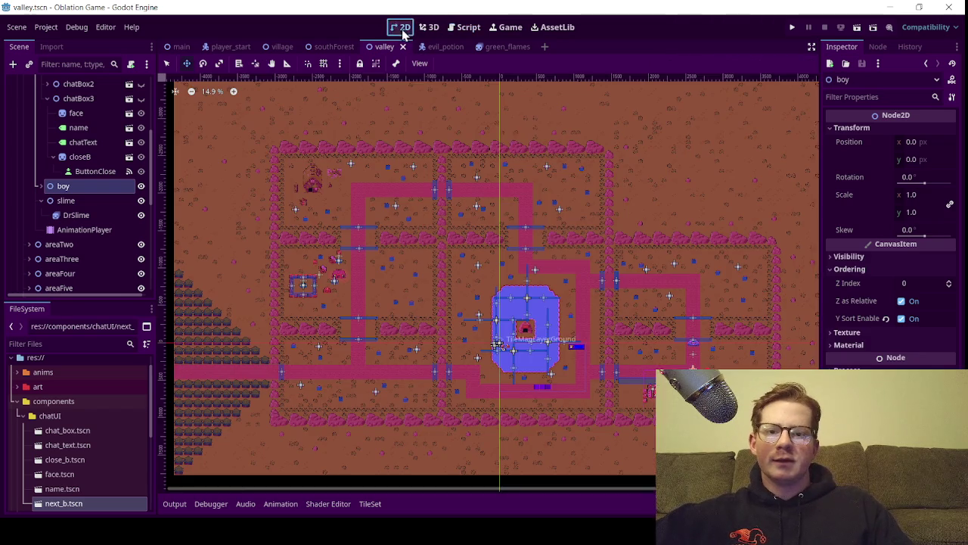
pyautogui.scroll(2, 587, 360)
pyautogui.scroll(-5, 586, 360)
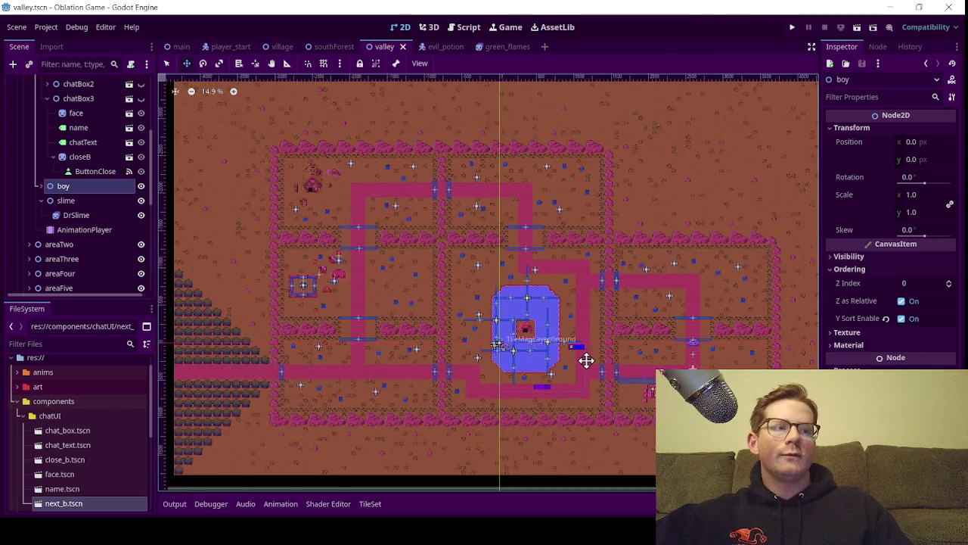
pyautogui.scroll(1, 586, 360)
pyautogui.scroll(1, 586, 360)
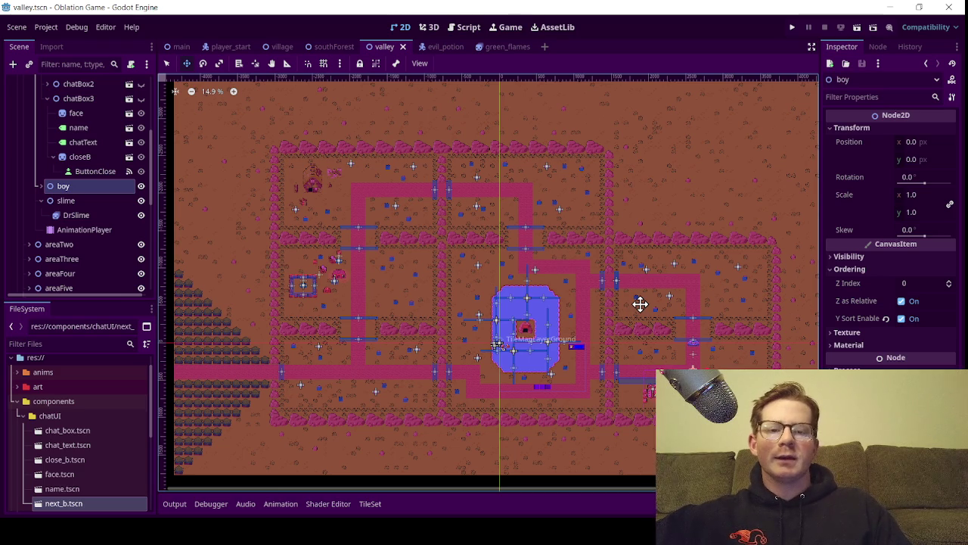
pyautogui.scroll(5, 640, 304)
pyautogui.scroll(4, 611, 412)
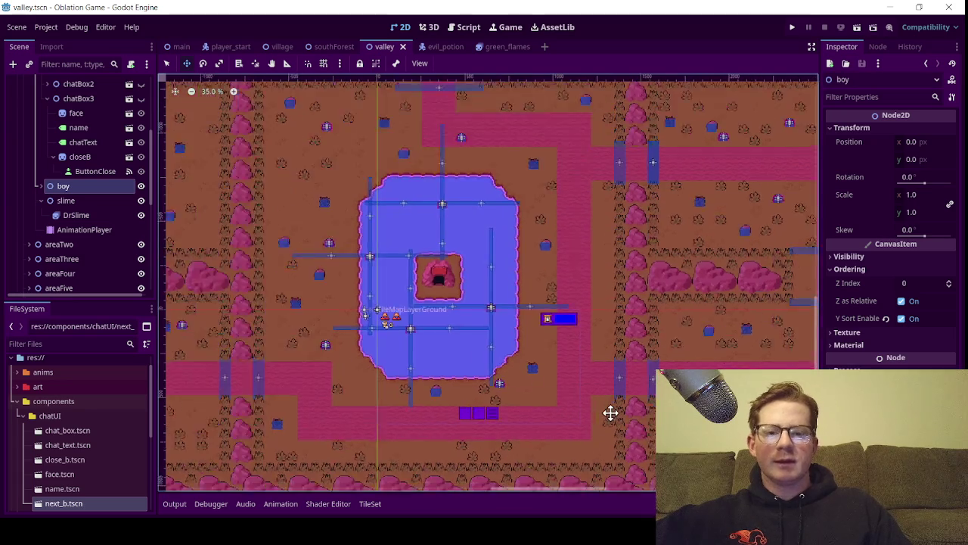
pyautogui.scroll(1, 611, 412)
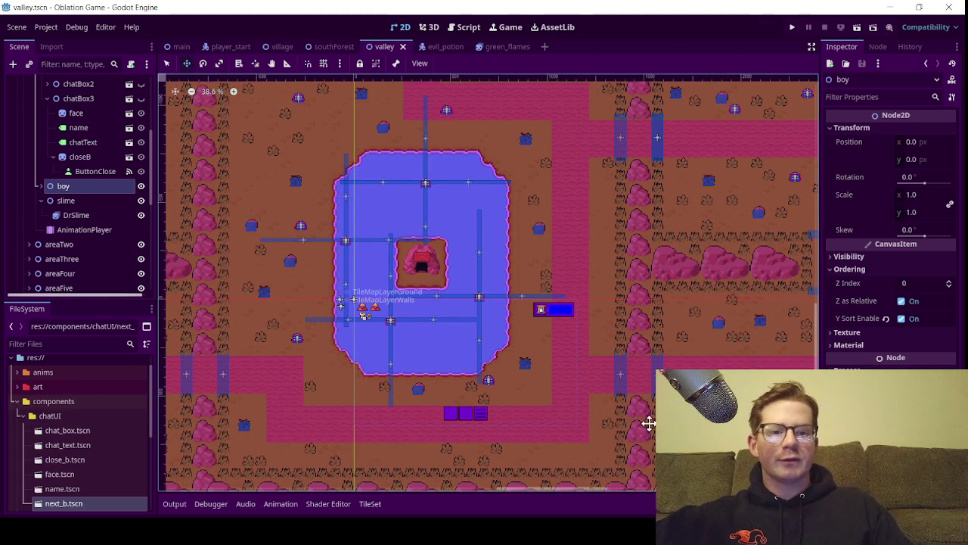
pyautogui.scroll(-1, 595, 346)
pyautogui.hscroll(5, 594, 345)
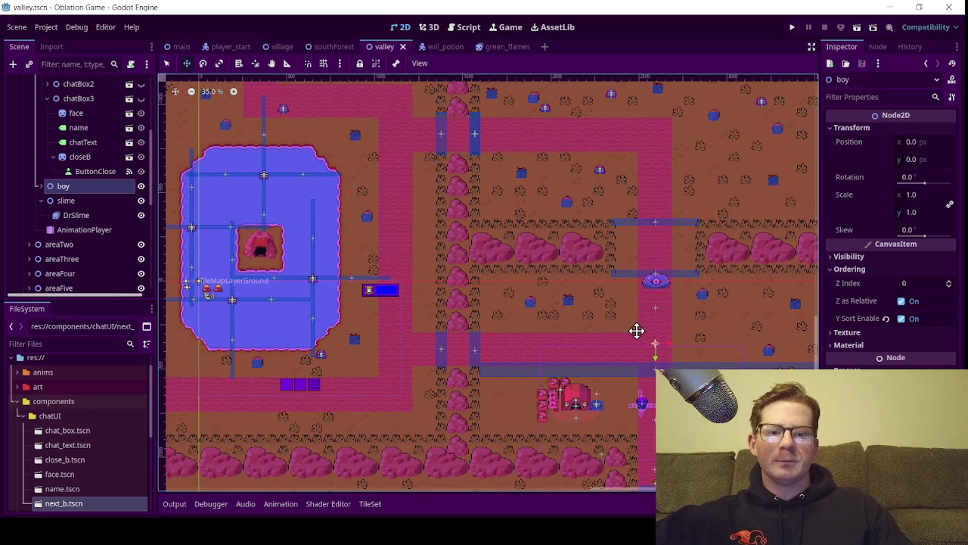
pyautogui.hscroll(2, 557, 310)
pyautogui.scroll(-1, 556, 310)
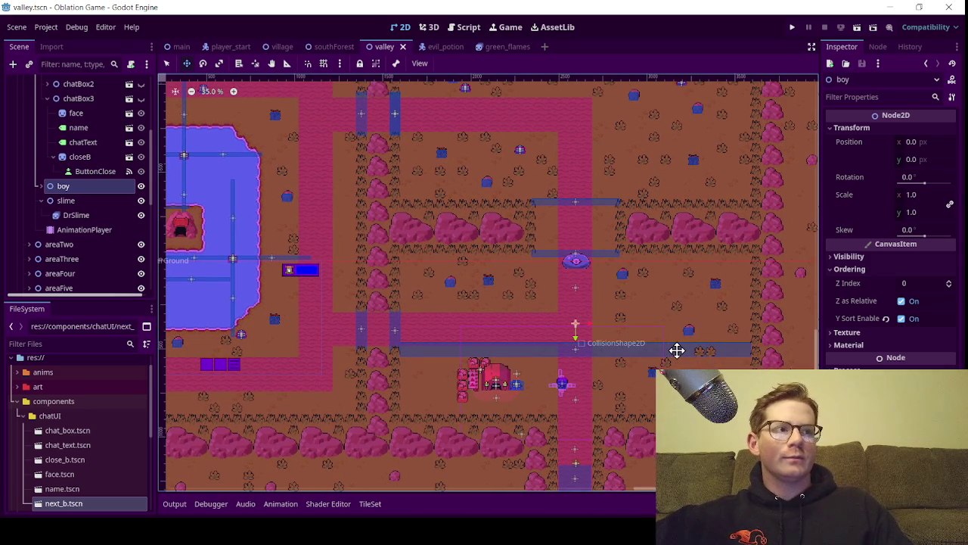
pyautogui.hscroll(1, 545, 281)
pyautogui.scroll(1, 538, 285)
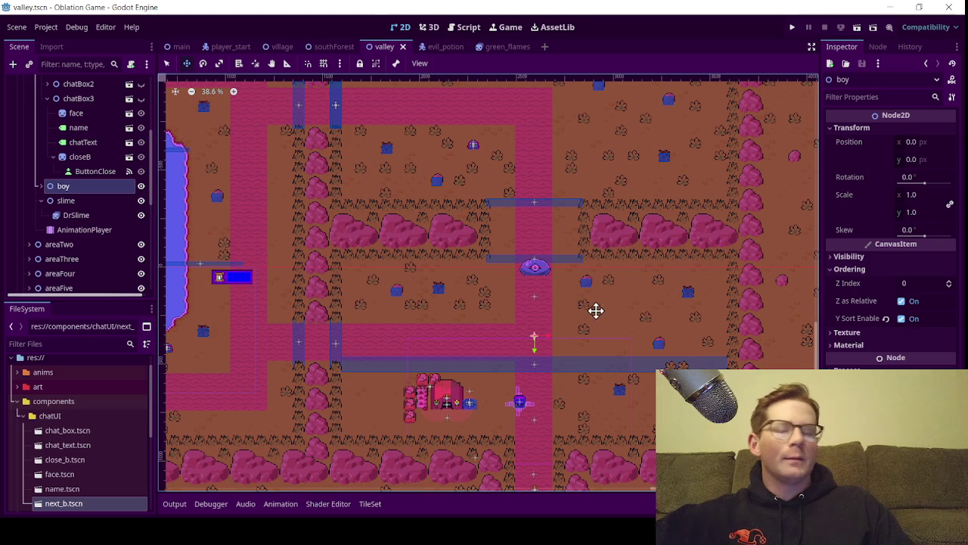
pyautogui.hscroll(-2, 480, 264)
pyautogui.scroll(1, 479, 264)
pyautogui.hscroll(2, 590, 306)
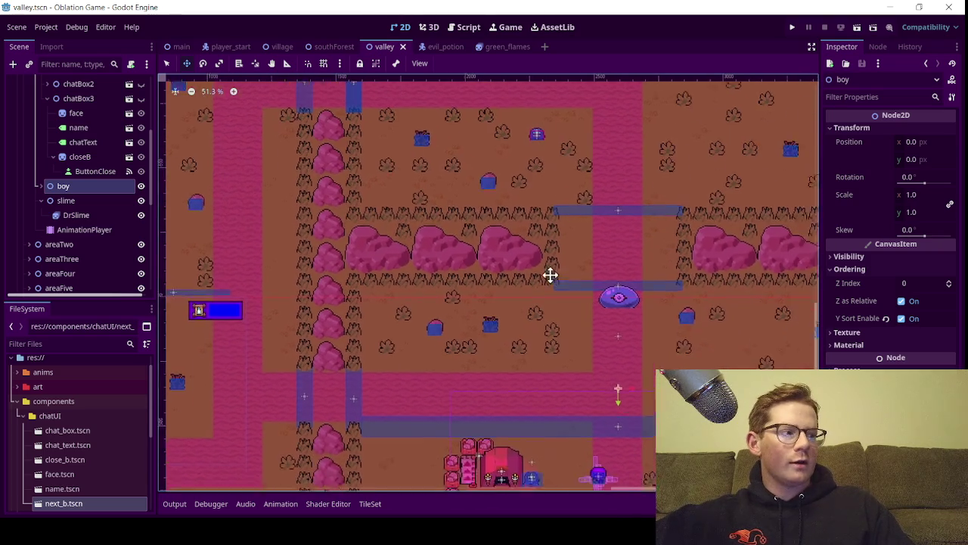
pyautogui.scroll(3, 544, 257)
pyautogui.scroll(-1, 514, 288)
pyautogui.hscroll(1, 510, 286)
pyautogui.scroll(2, 509, 284)
pyautogui.moveTo(486, 255)
pyautogui.mouseDown()
pyautogui.moveTo(558, 277)
pyautogui.moveTo(537, 252)
pyautogui.mouseUp()
pyautogui.scroll(2, 558, 274)
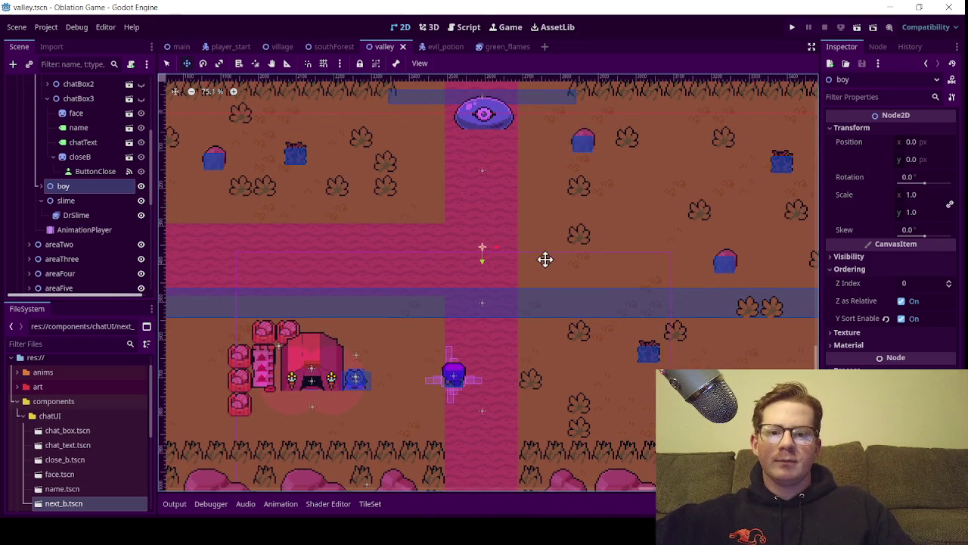
pyautogui.moveTo(482, 212); pyautogui.dragTo(484, 247)
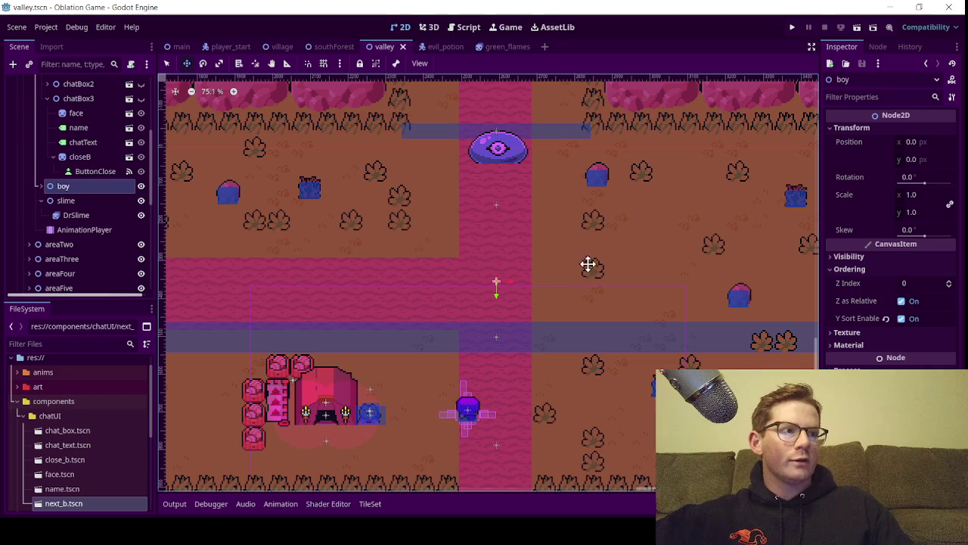
pyautogui.click(857, 29)
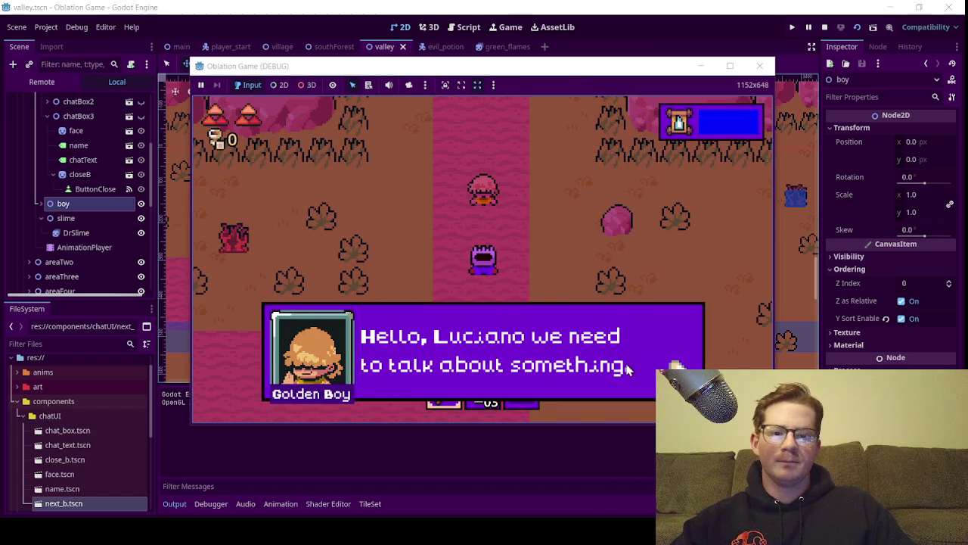
# Advance the cutscene dialogue from the Golden Boy greeting to the ??? blob line
pyautogui.click(649, 396)
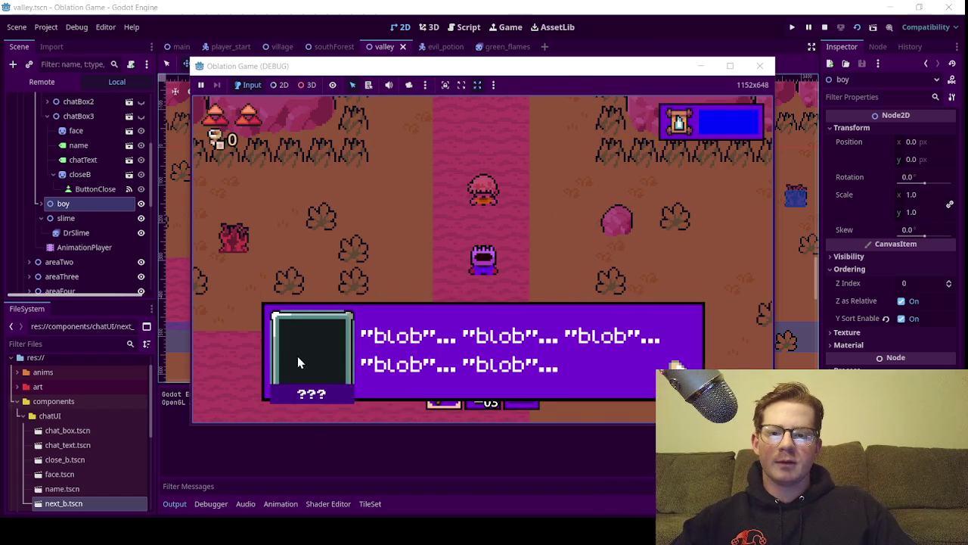